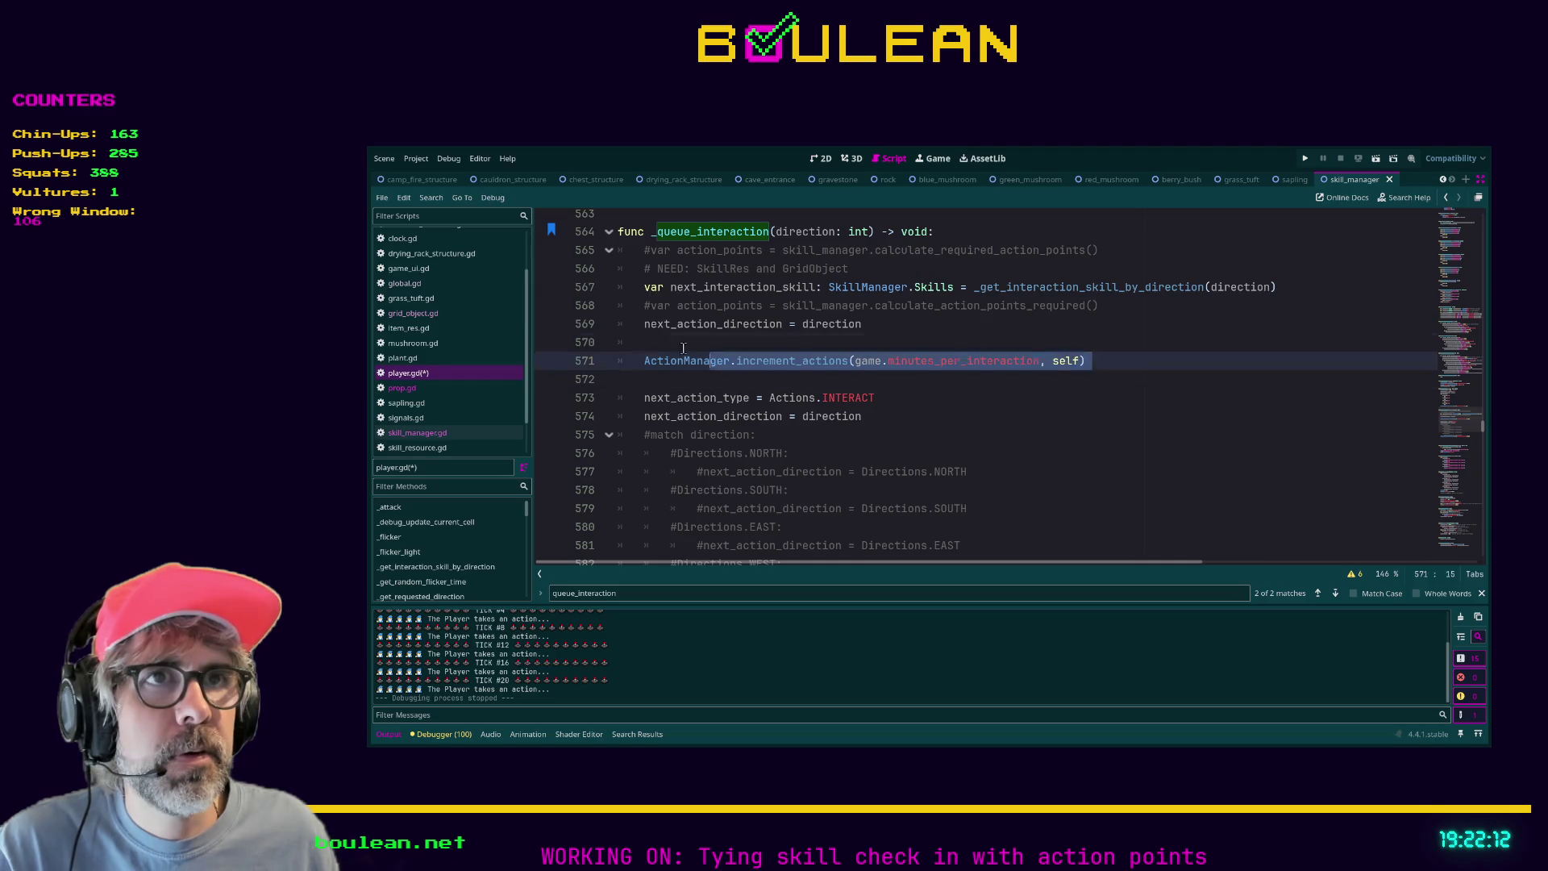
# Comment out lines 567–571 of _queue_interaction and save player.gd.
pyautogui.hotkey('ctrl', 'k')
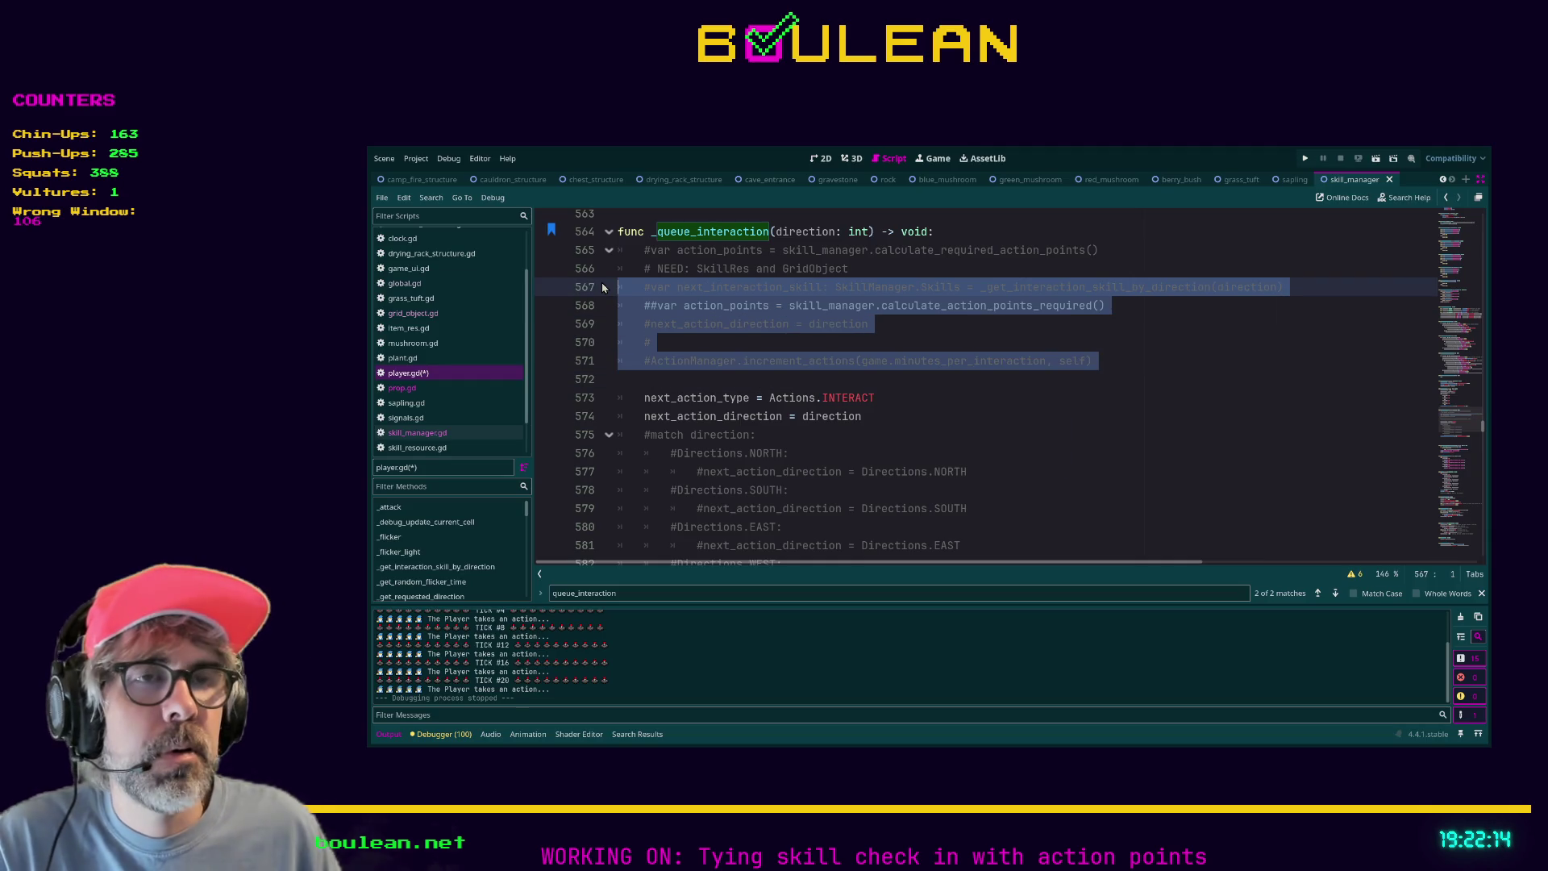
pyautogui.hotkey('ctrl', 's')
pyautogui.scroll(-1, 746, 361)
pyautogui.click(1126, 434)
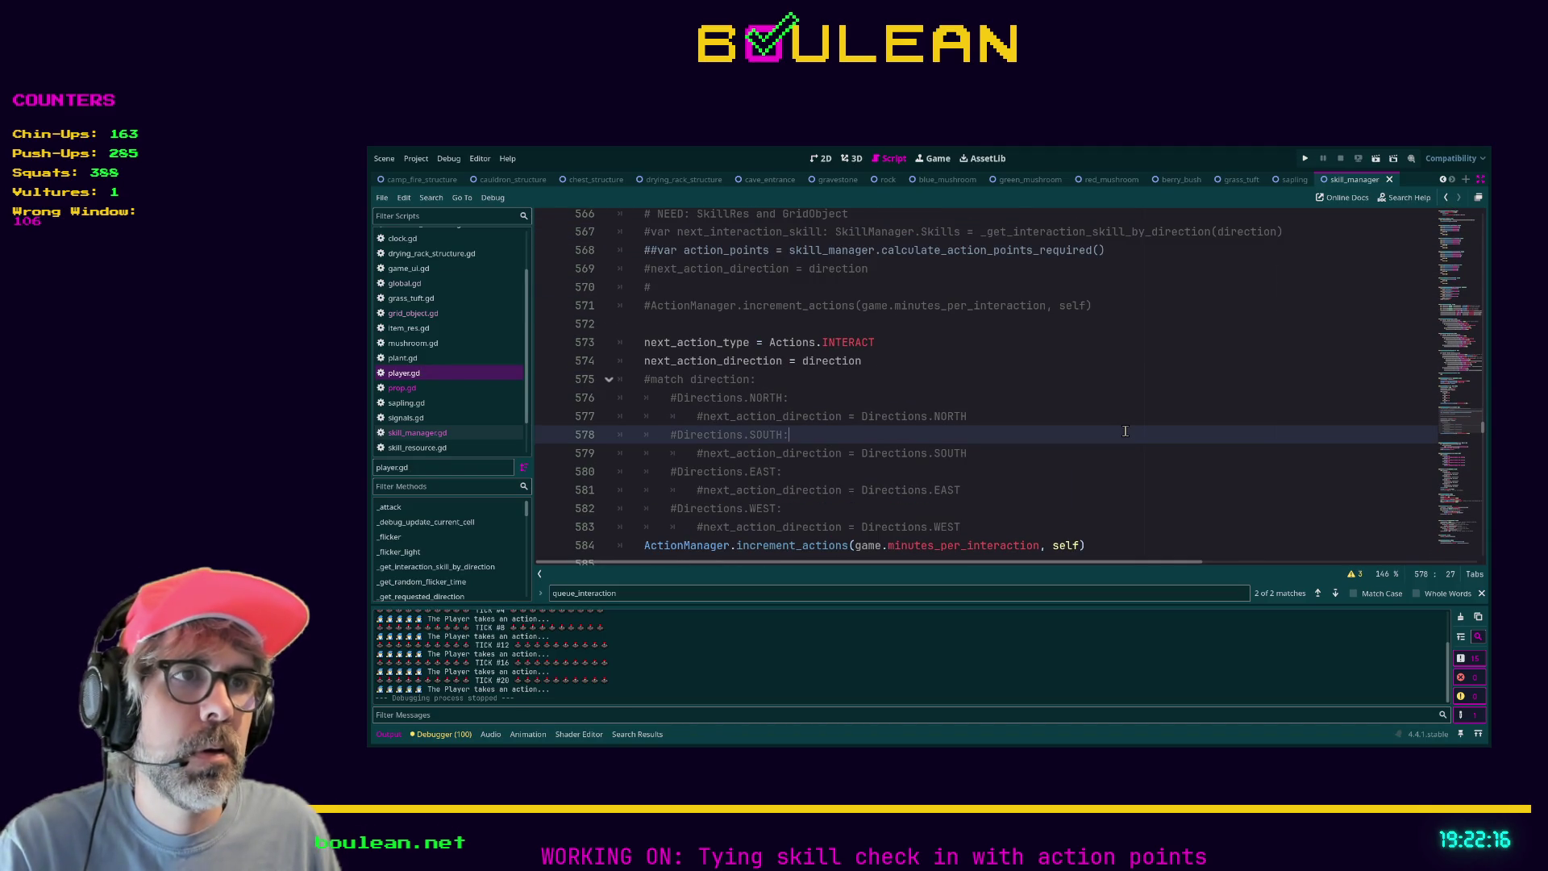
# Run the game, chop the Rock for pebbles and the Berry Bush for a berry, then stop it.
pyautogui.press('F5')
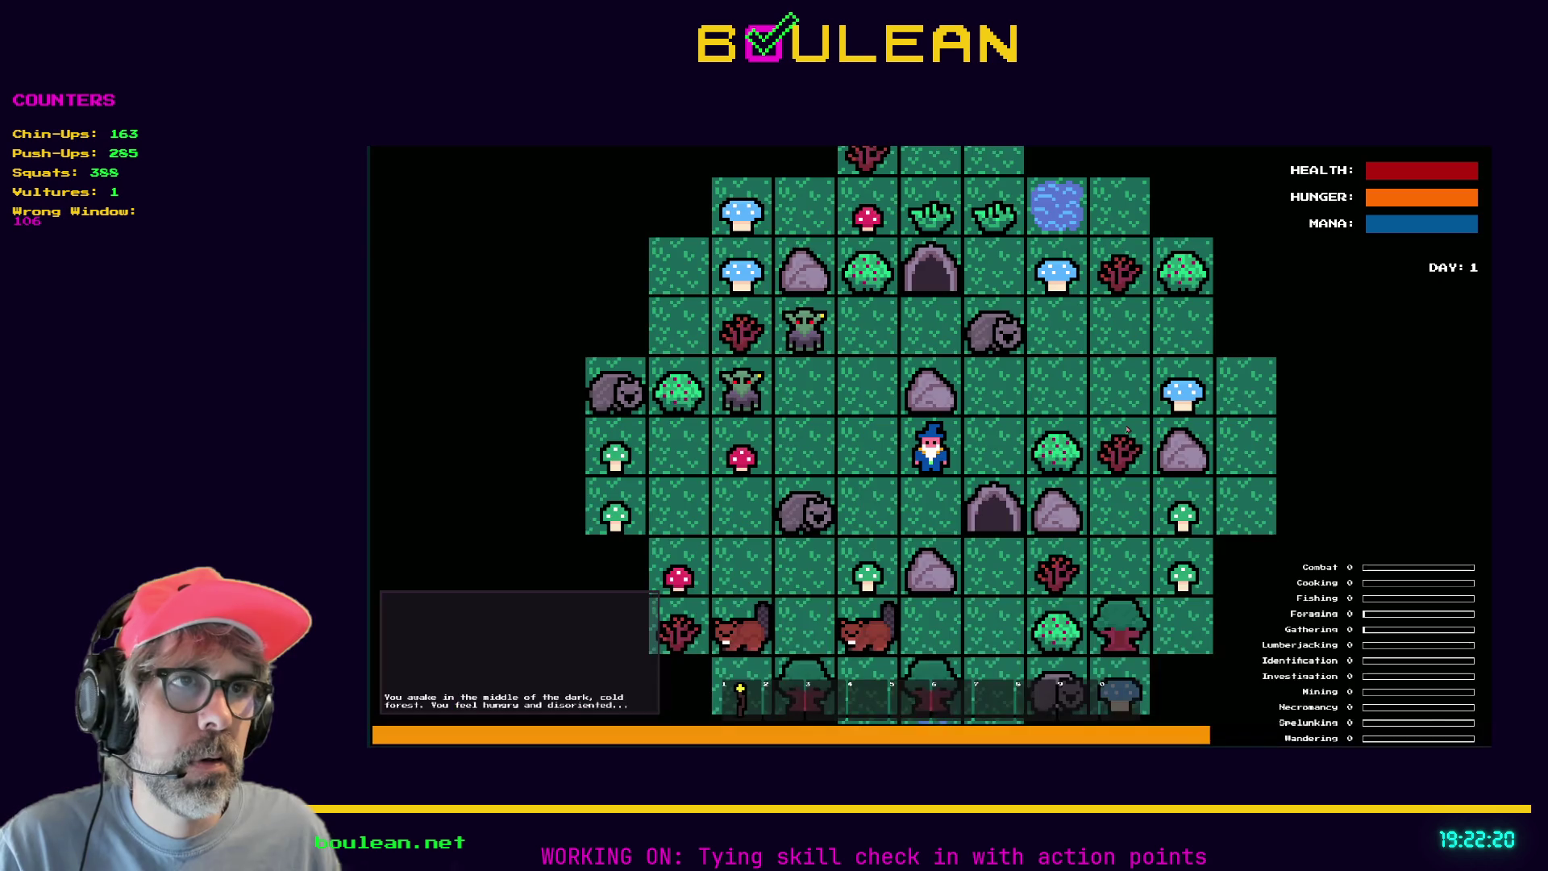
pyautogui.press('Up')
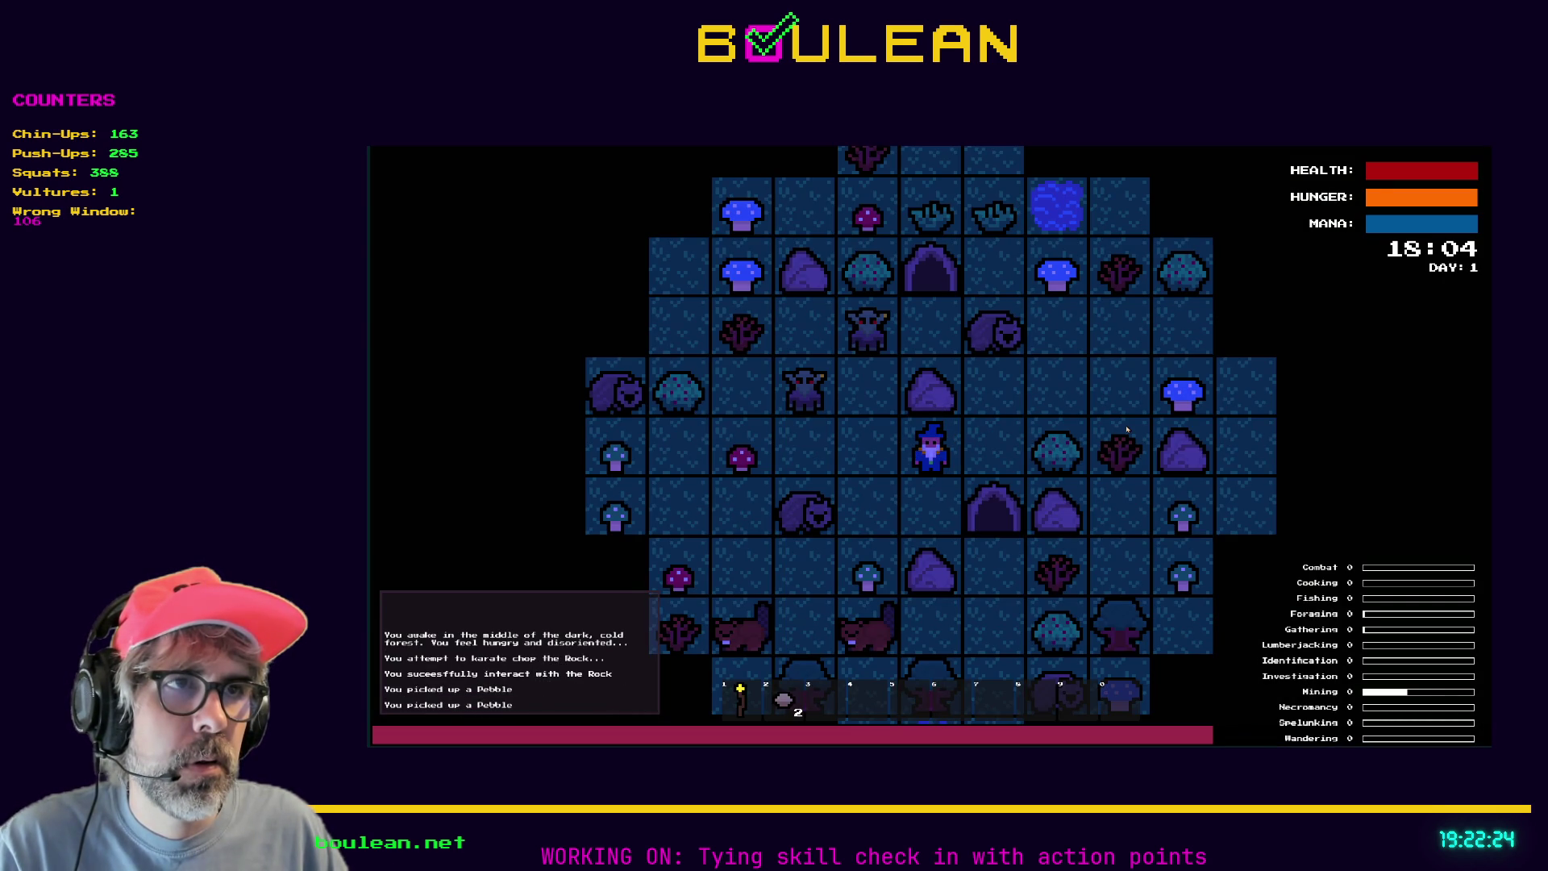
pyautogui.press('Right')
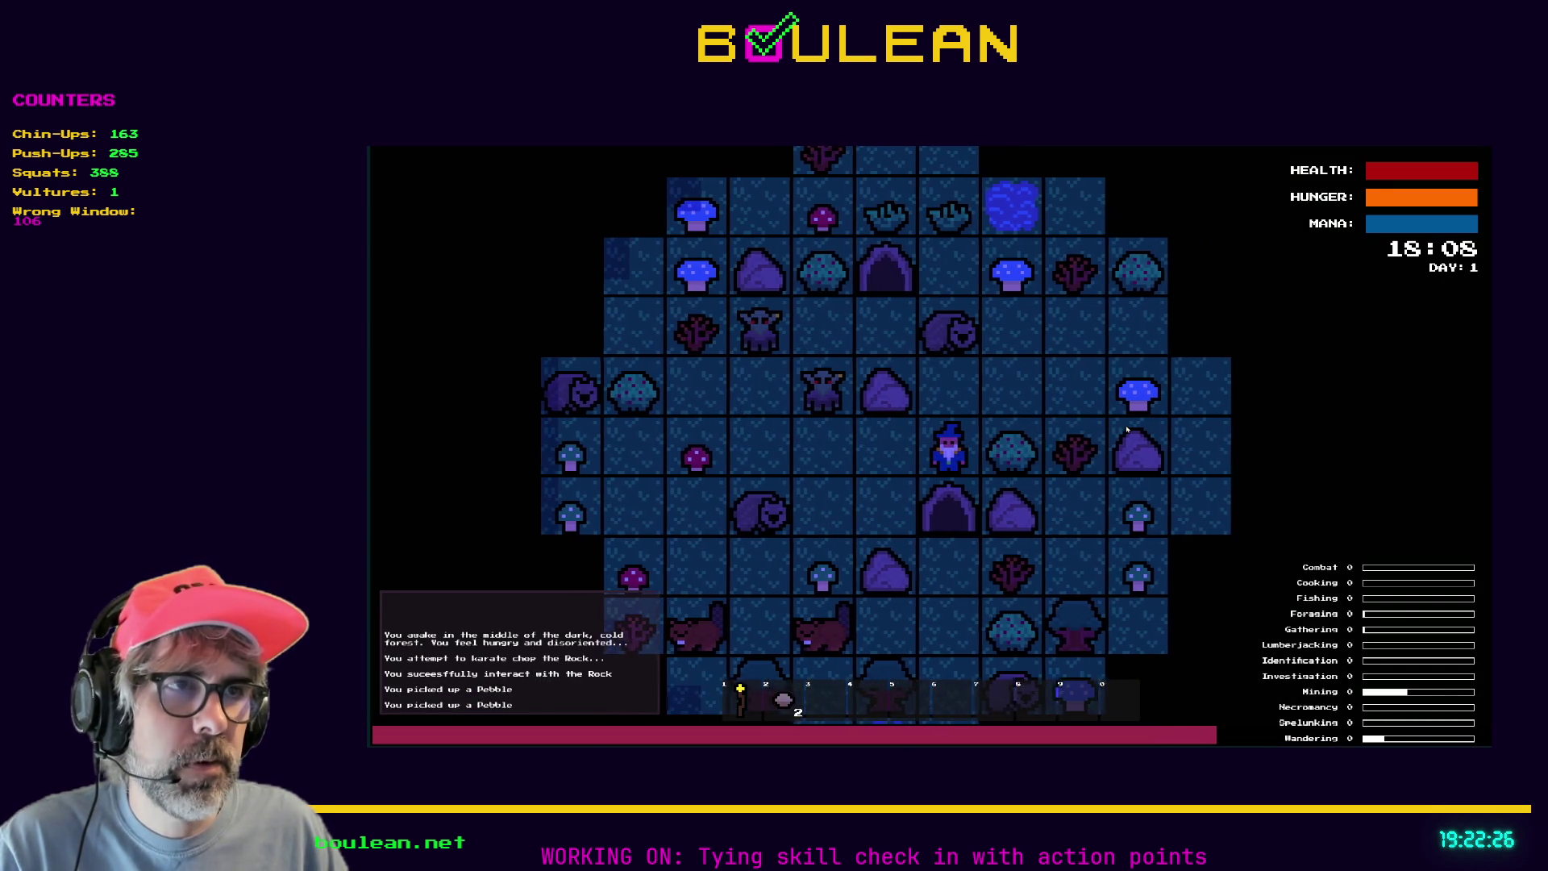
pyautogui.press('Right')
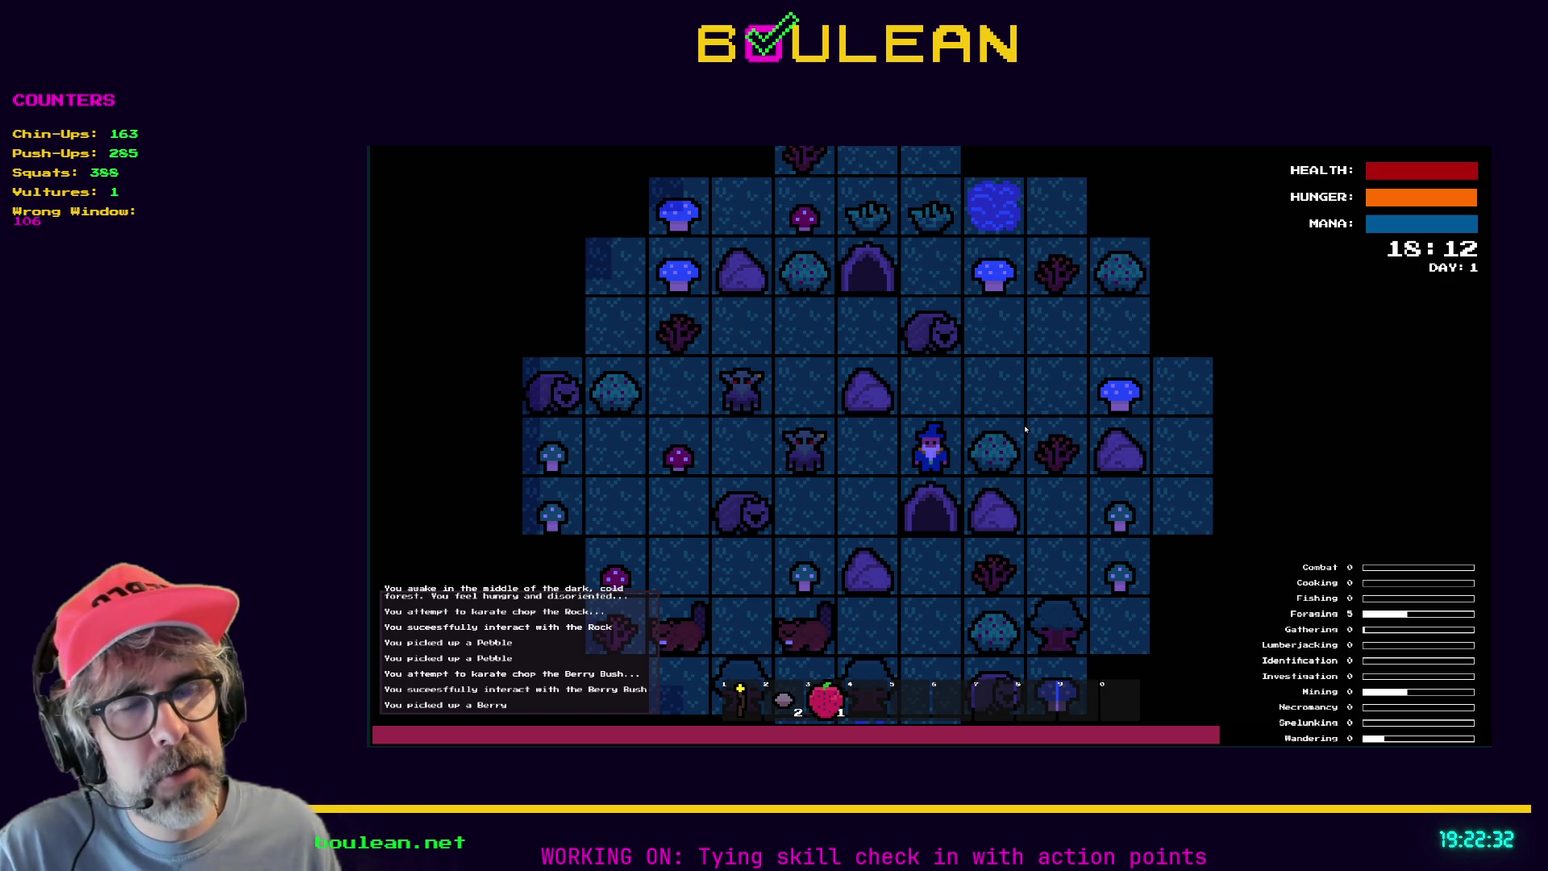
pyautogui.press('F8')
pyautogui.scroll(-1, 875, 428)
# Undo the commenting of lines 567–571.
pyautogui.scroll(-2, 875, 428)
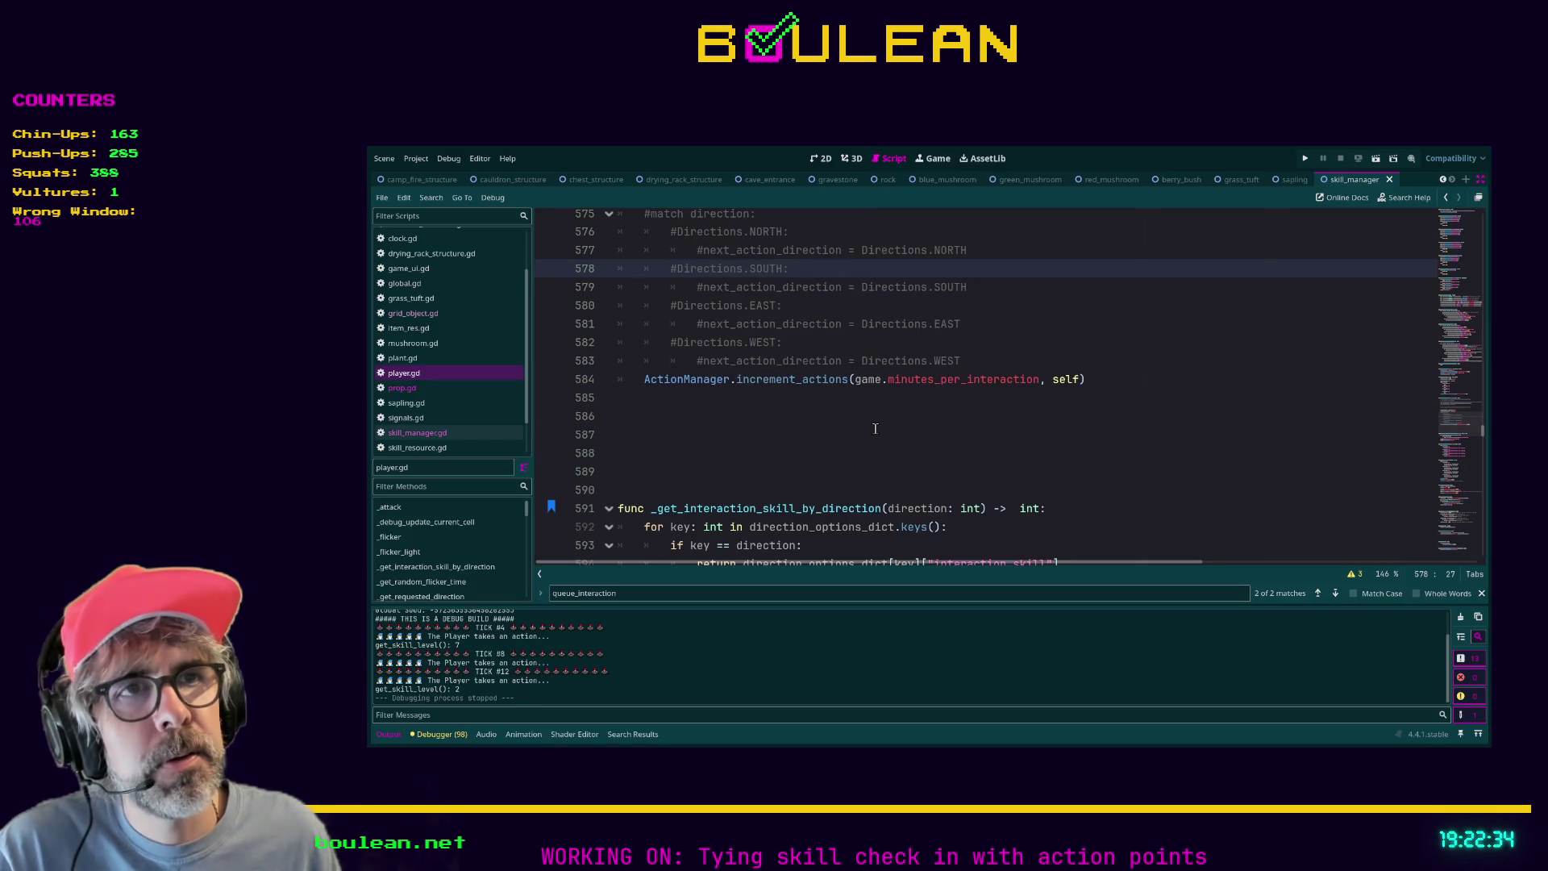
pyautogui.click(880, 429)
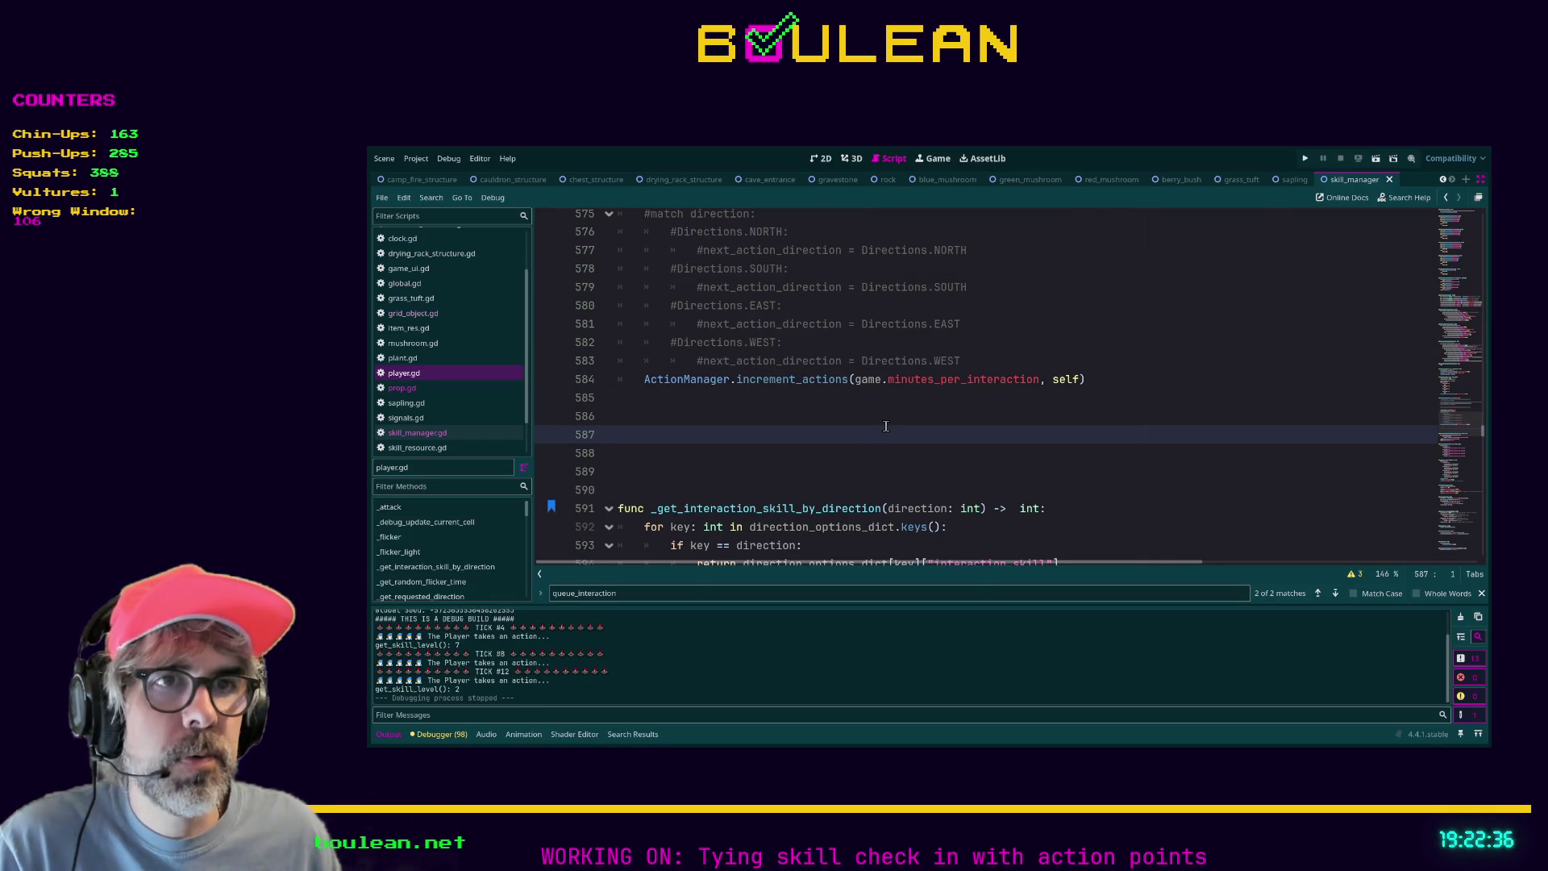
pyautogui.scroll(4, 847, 475)
pyautogui.hotkey('ctrl', 'z')
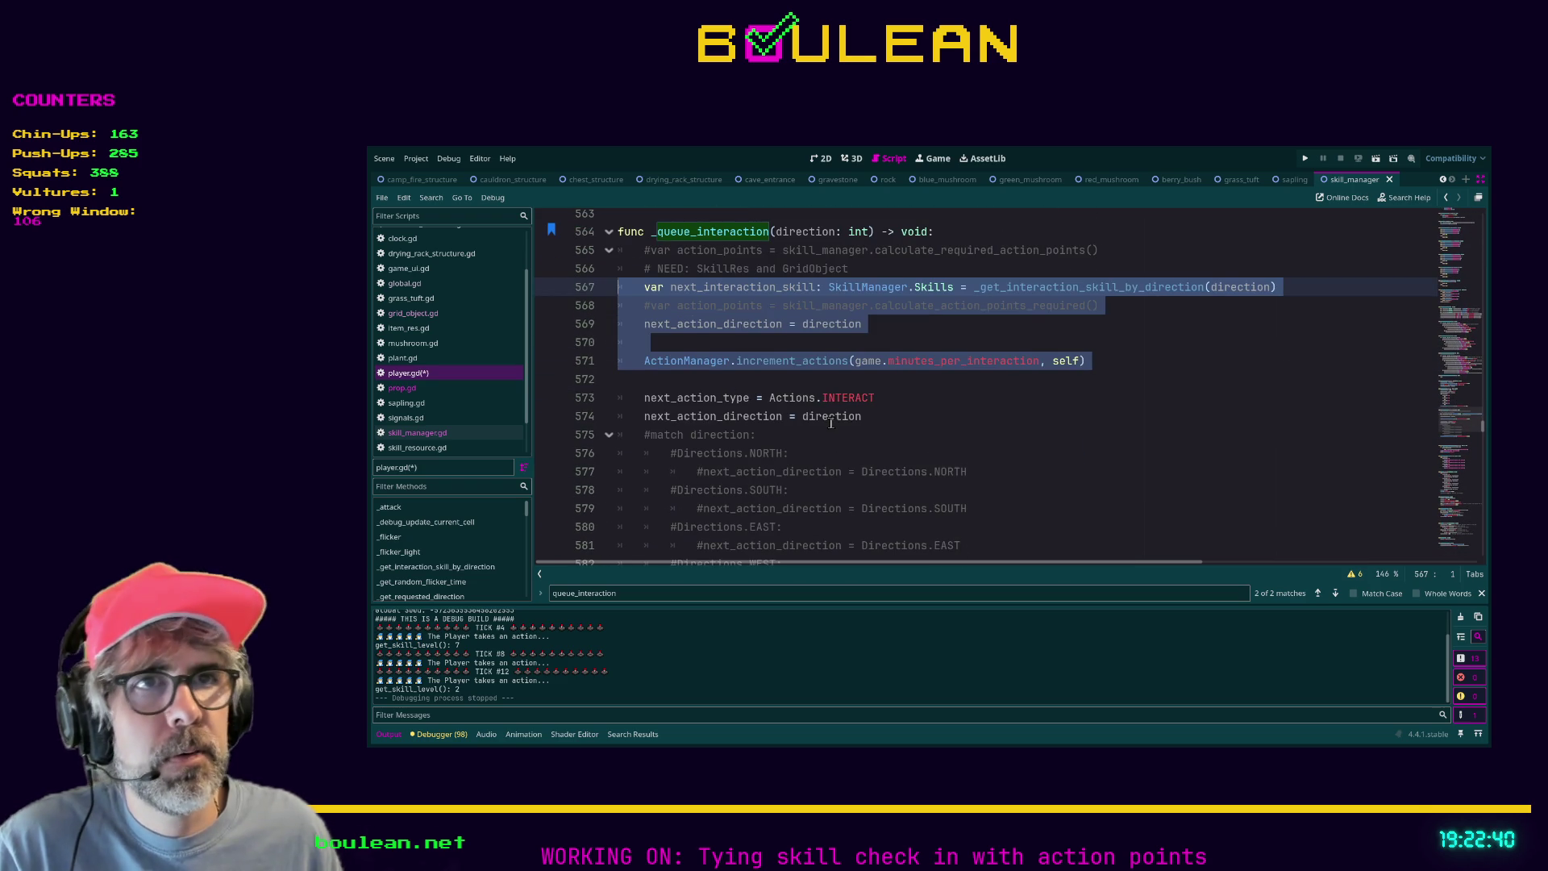
# Add a '# RESTORED FROM BACKUP' comment on a new line below line 572.
pyautogui.click(761, 378)
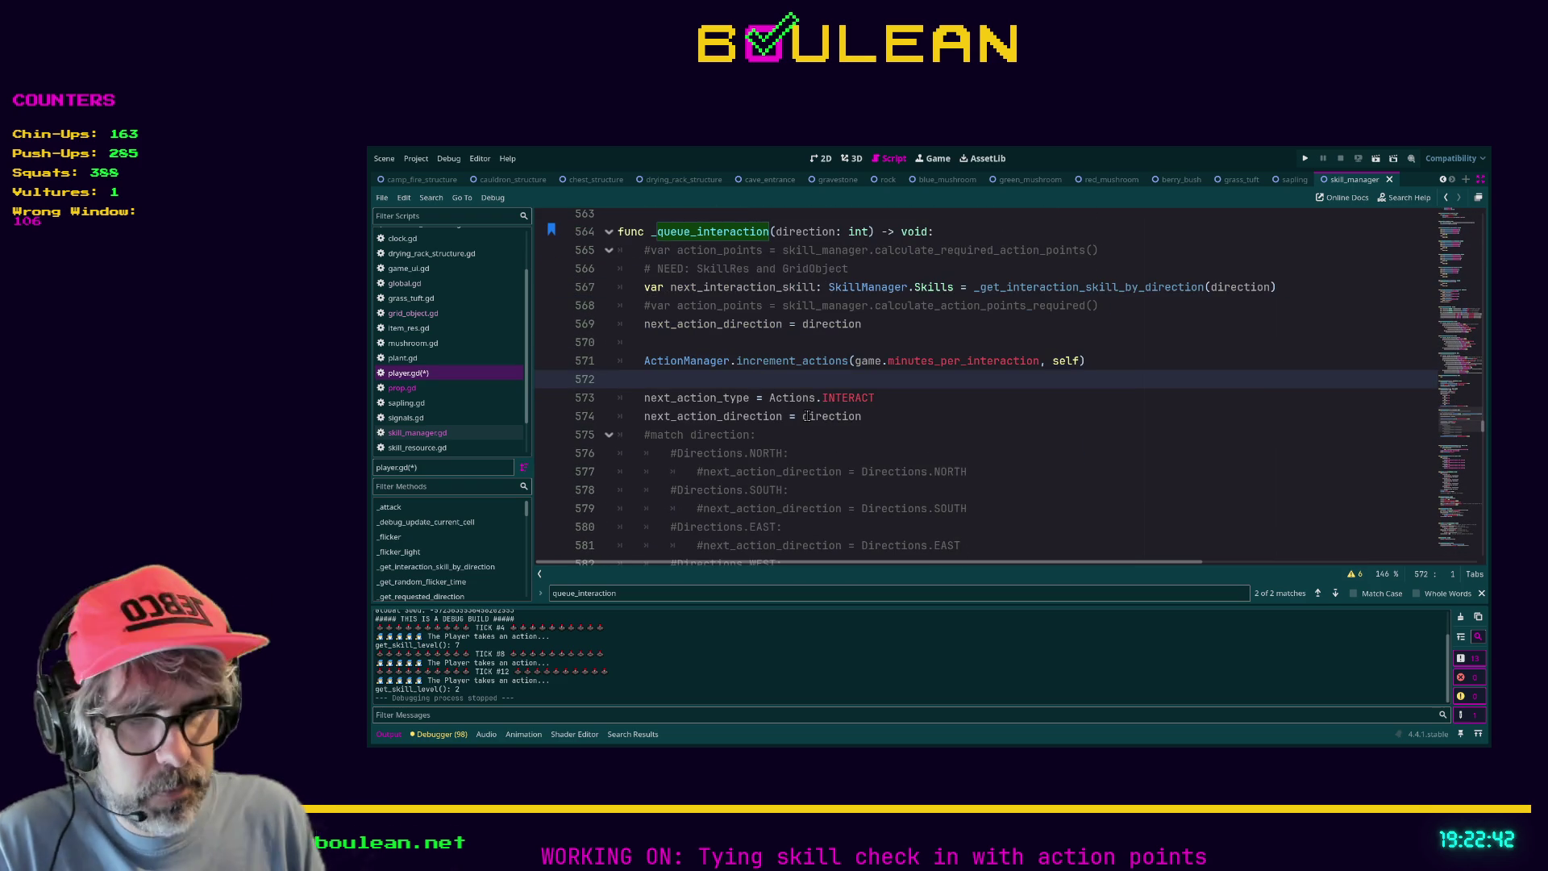
pyautogui.press('Return')
pyautogui.press('Return')
pyautogui.write('# RESTORED D')
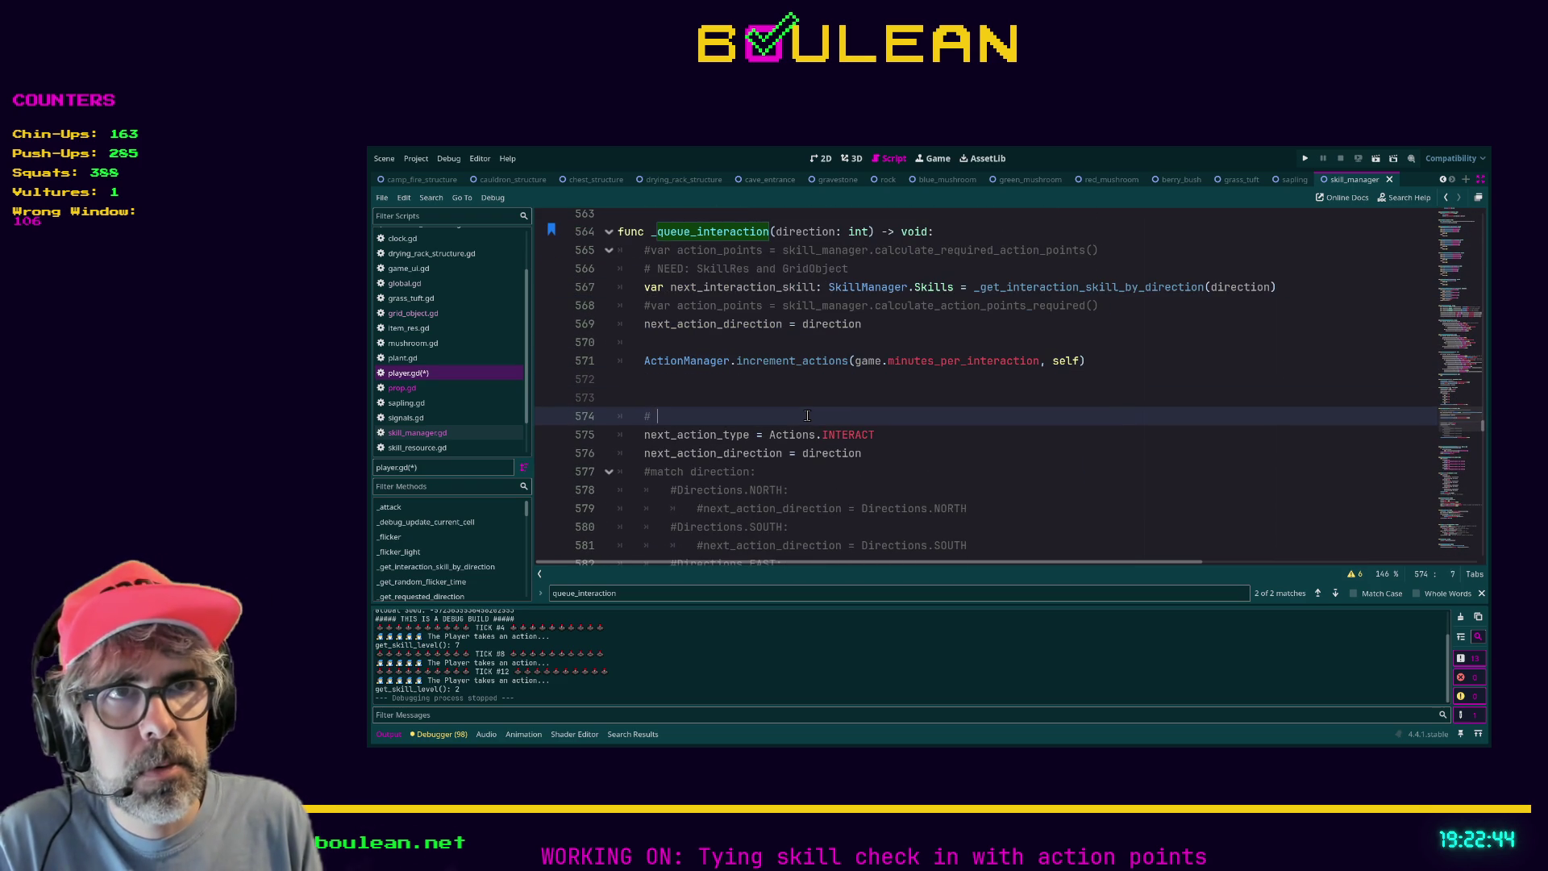
pyautogui.press('BackSpace')
pyautogui.press('BackSpace')
pyautogui.write('FROM BACKUP')
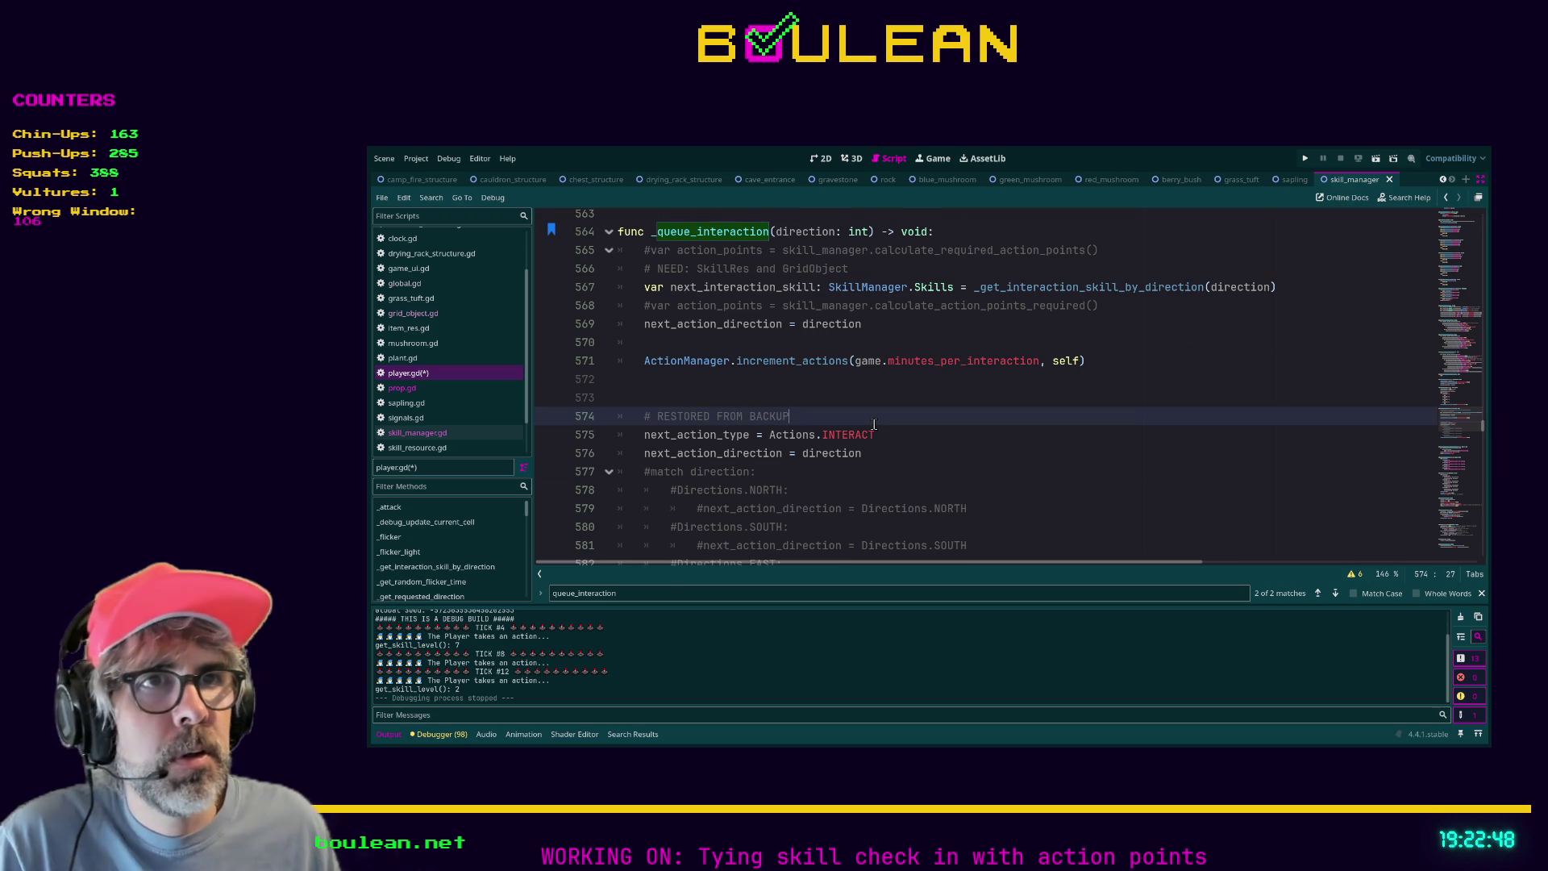
# Delete the commented-out match direction block.
pyautogui.scroll(-3, 873, 424)
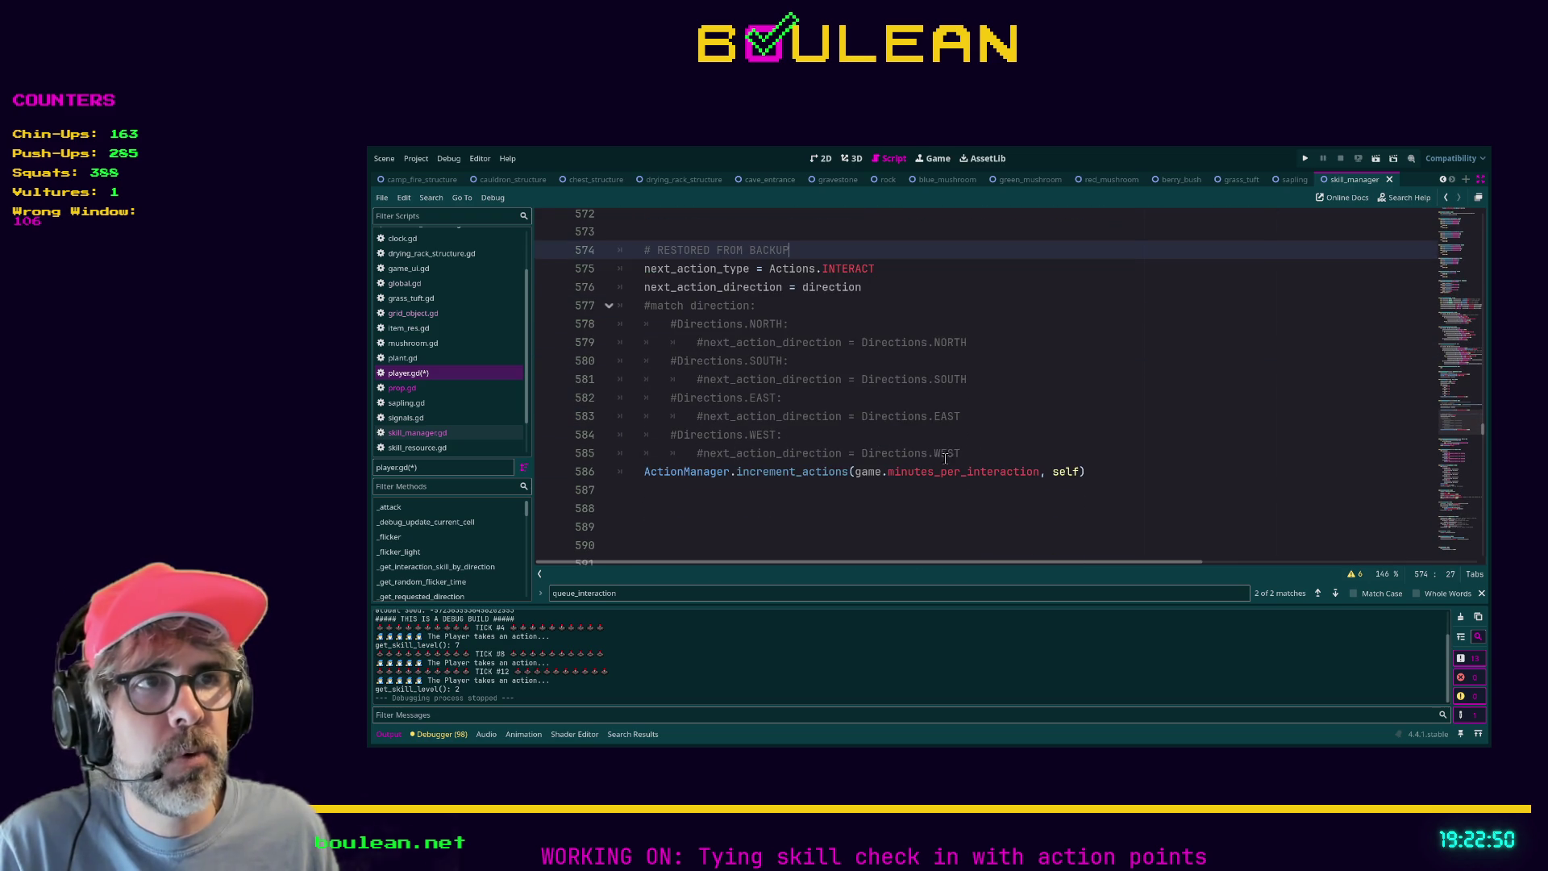
pyautogui.moveTo(961, 453)
pyautogui.mouseDown()
pyautogui.moveTo(703, 379)
pyautogui.moveTo(563, 304)
pyautogui.mouseUp()
pyautogui.press('BackSpace')
pyautogui.press('BackSpace')
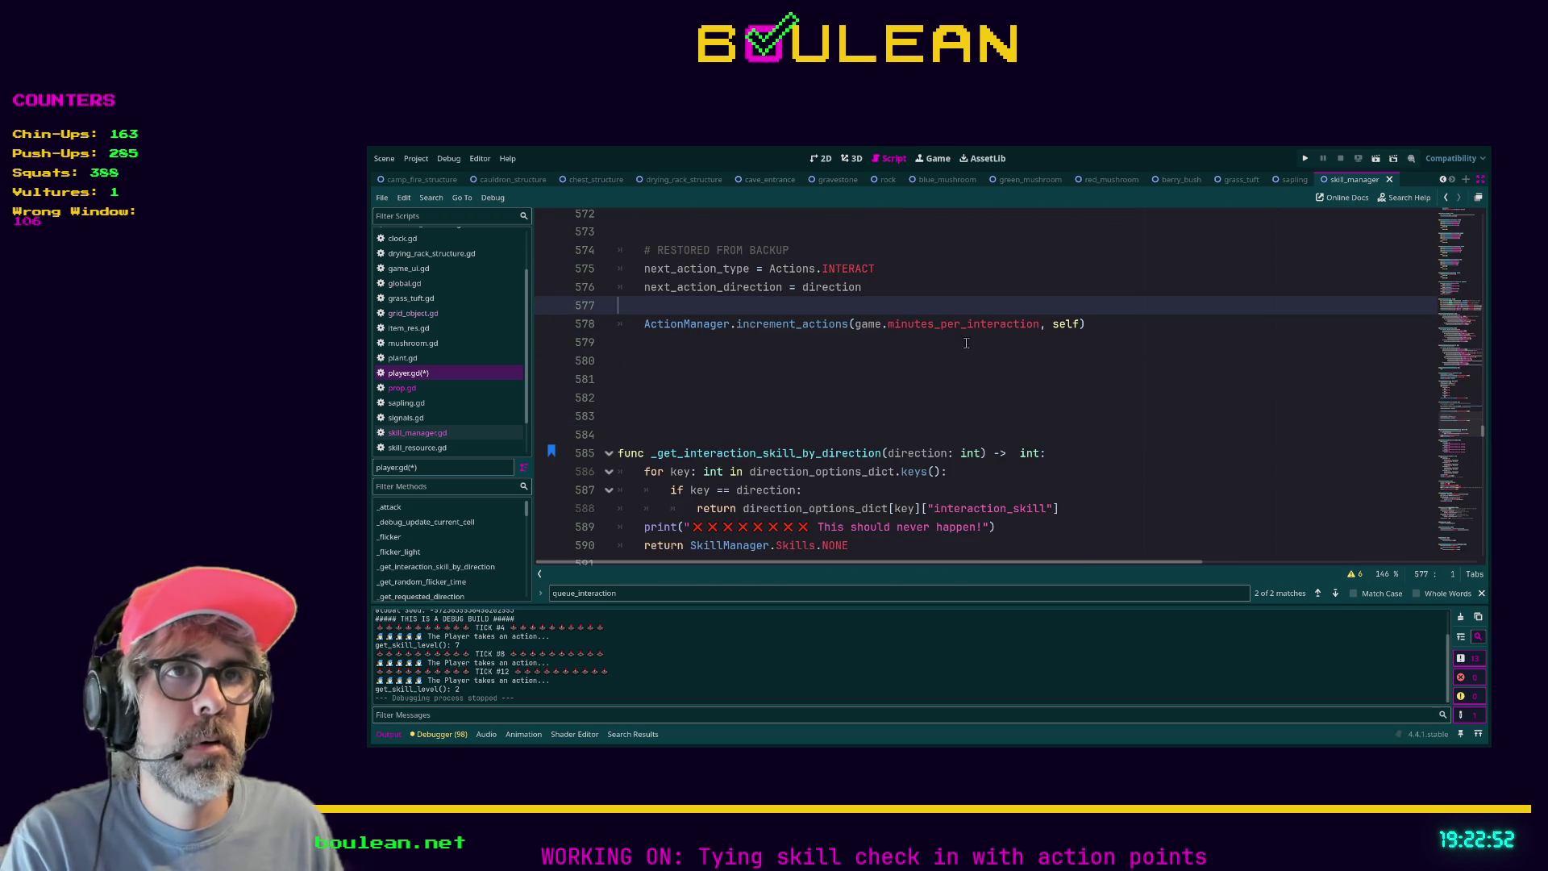
pyautogui.scroll(2, 1041, 364)
pyautogui.scroll(1, 1040, 365)
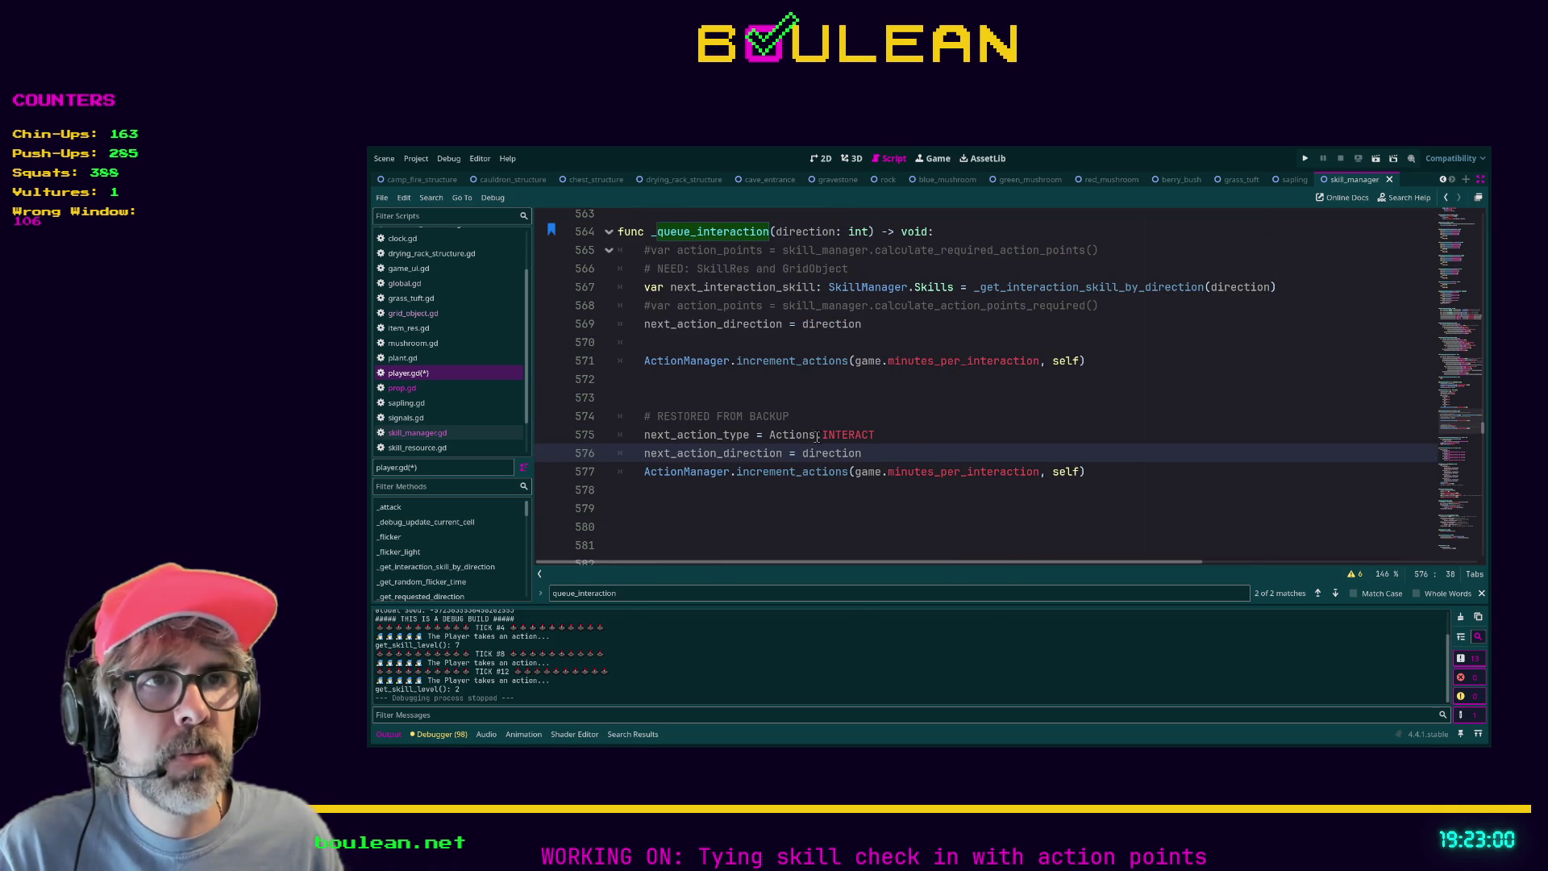
# Move the next_action_type line to line 565 at the function start, un-indented to match.
pyautogui.moveTo(910, 435); pyautogui.dragTo(612, 431)
pyautogui.hotkey('ctrl', 'c')
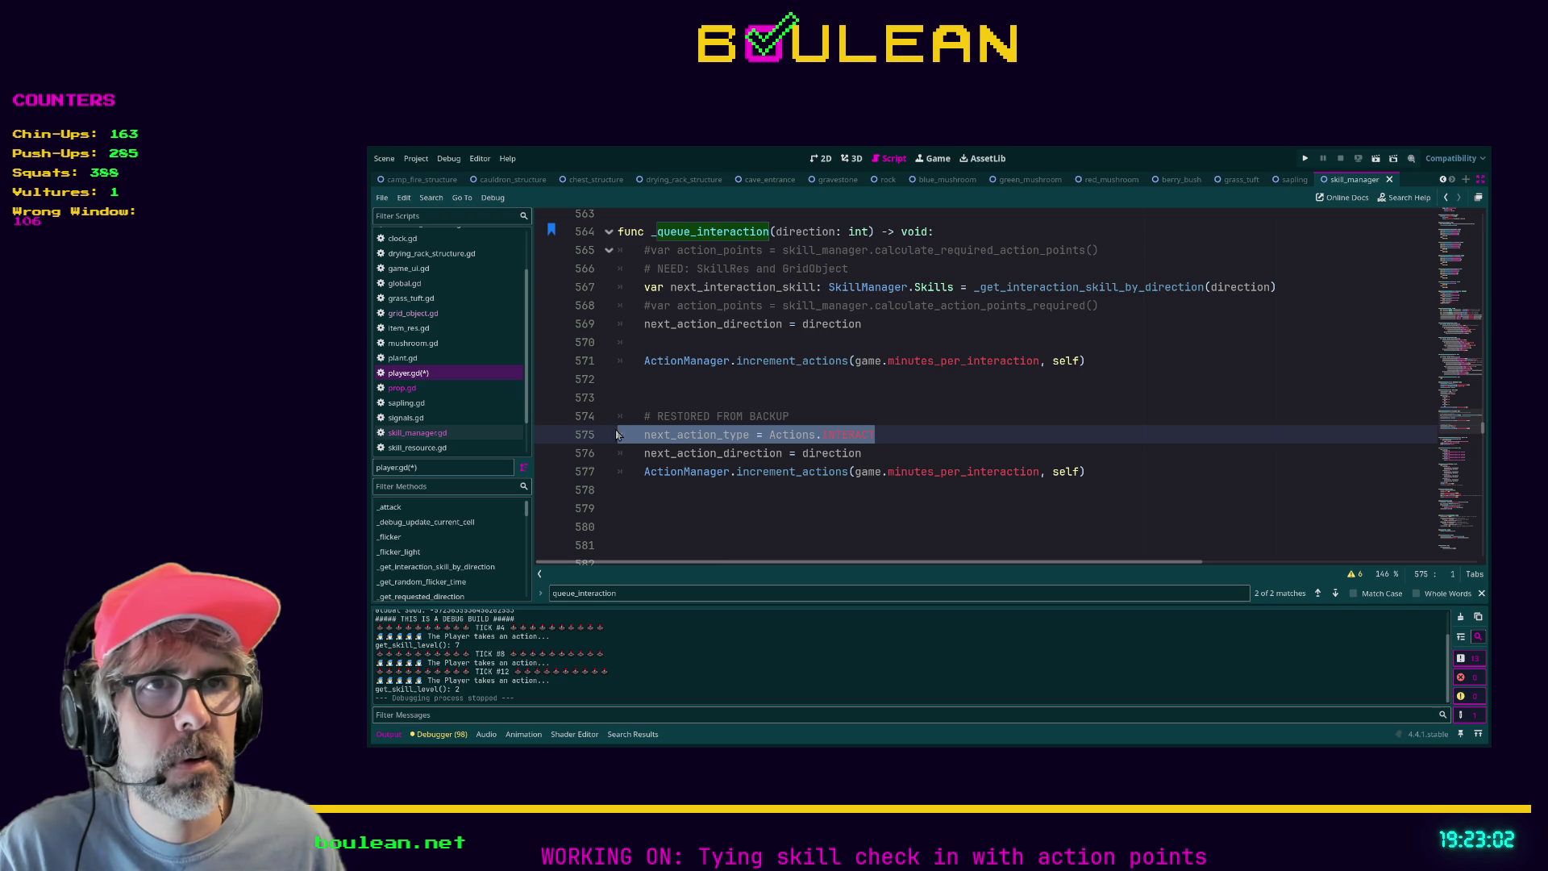
pyautogui.click(640, 287)
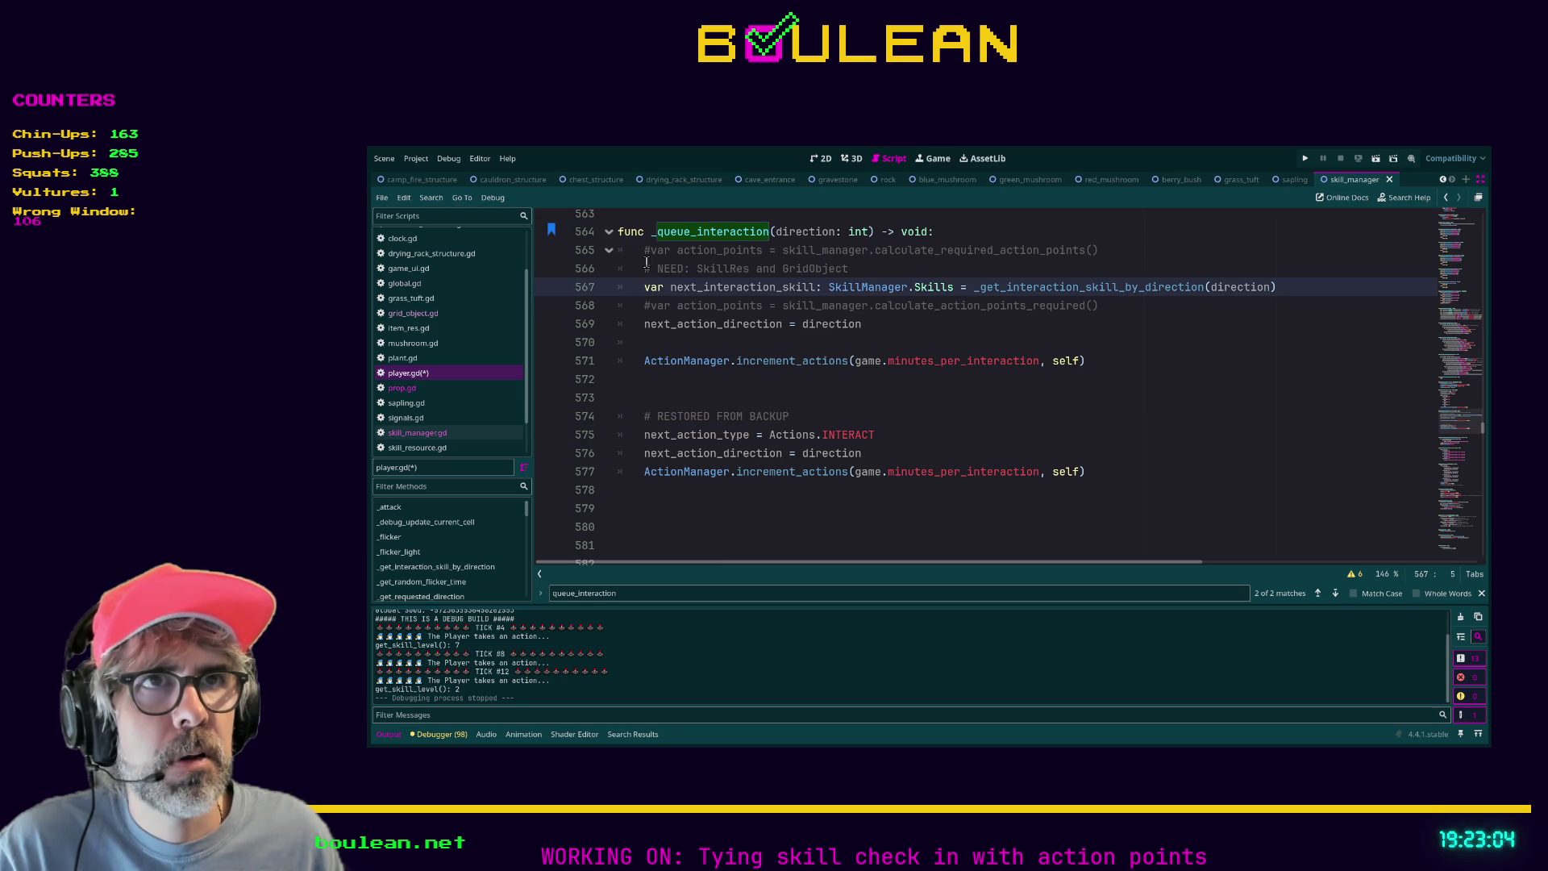
pyautogui.press('Up')
pyautogui.press('Up')
pyautogui.press('Return')
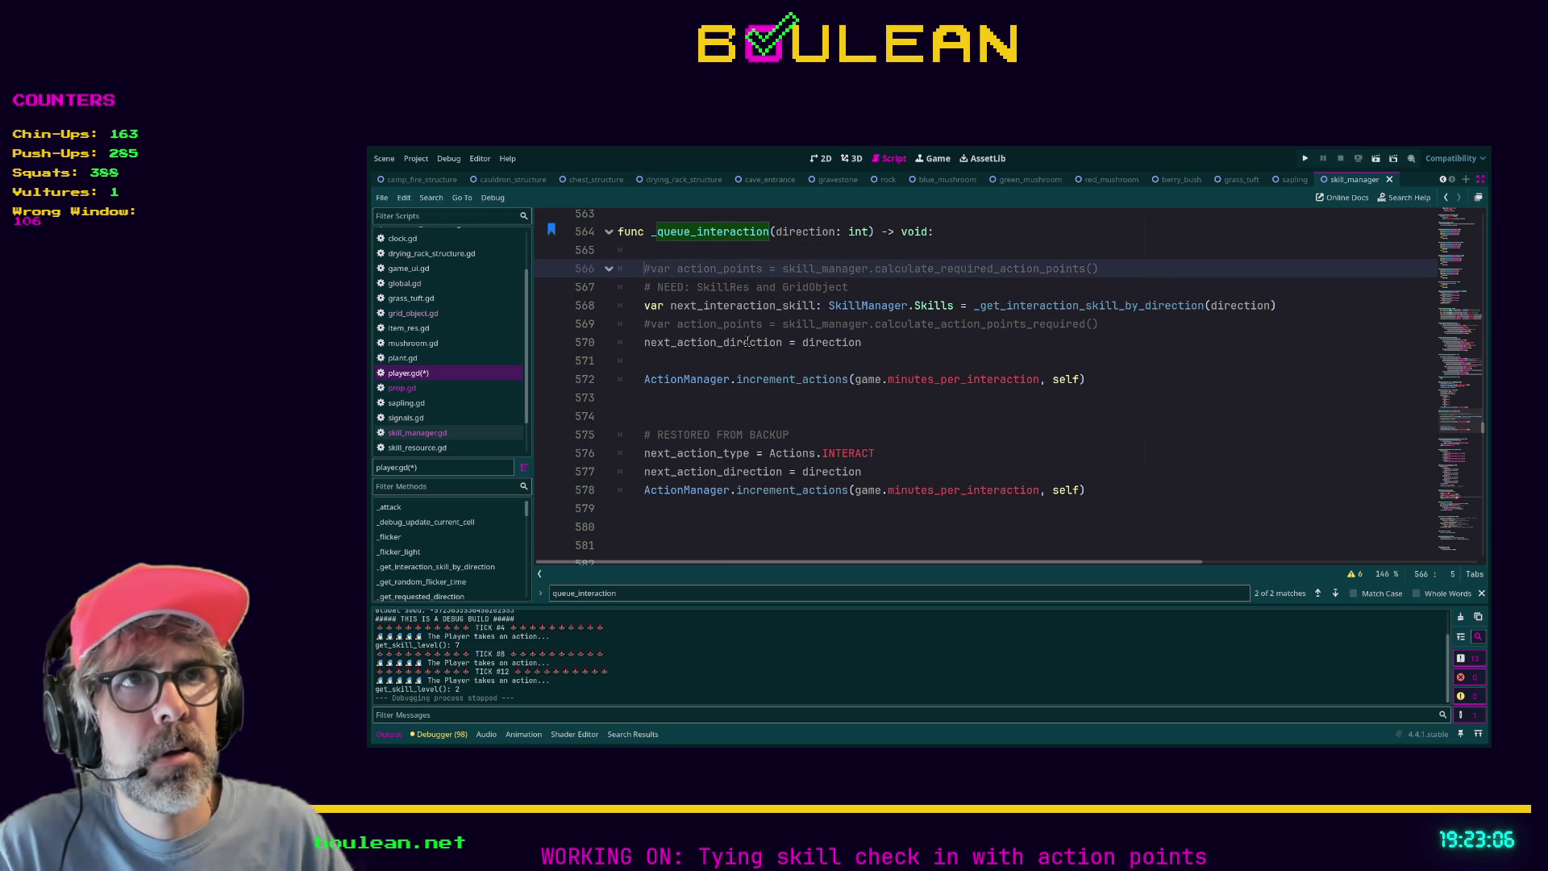
pyautogui.press('Up')
pyautogui.hotkey('ctrl', 'v')
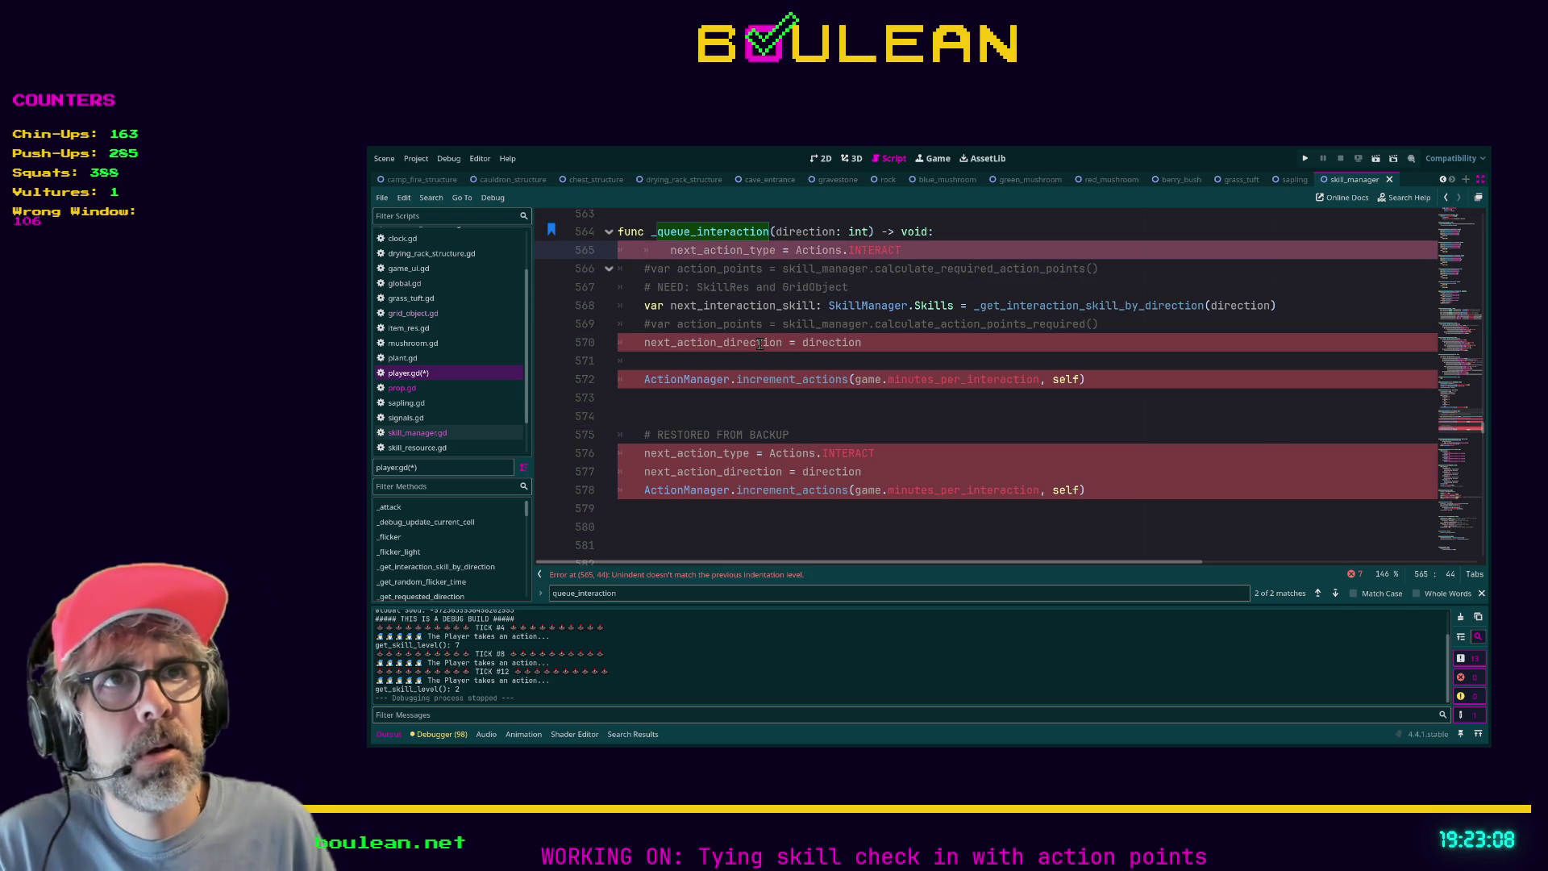
pyautogui.hotkey('shift', 'Tab')
# Comment out the restored lines 576–578 and save player.gd.
pyautogui.click(1114, 491)
pyautogui.moveTo(1115, 491); pyautogui.dragTo(602, 462)
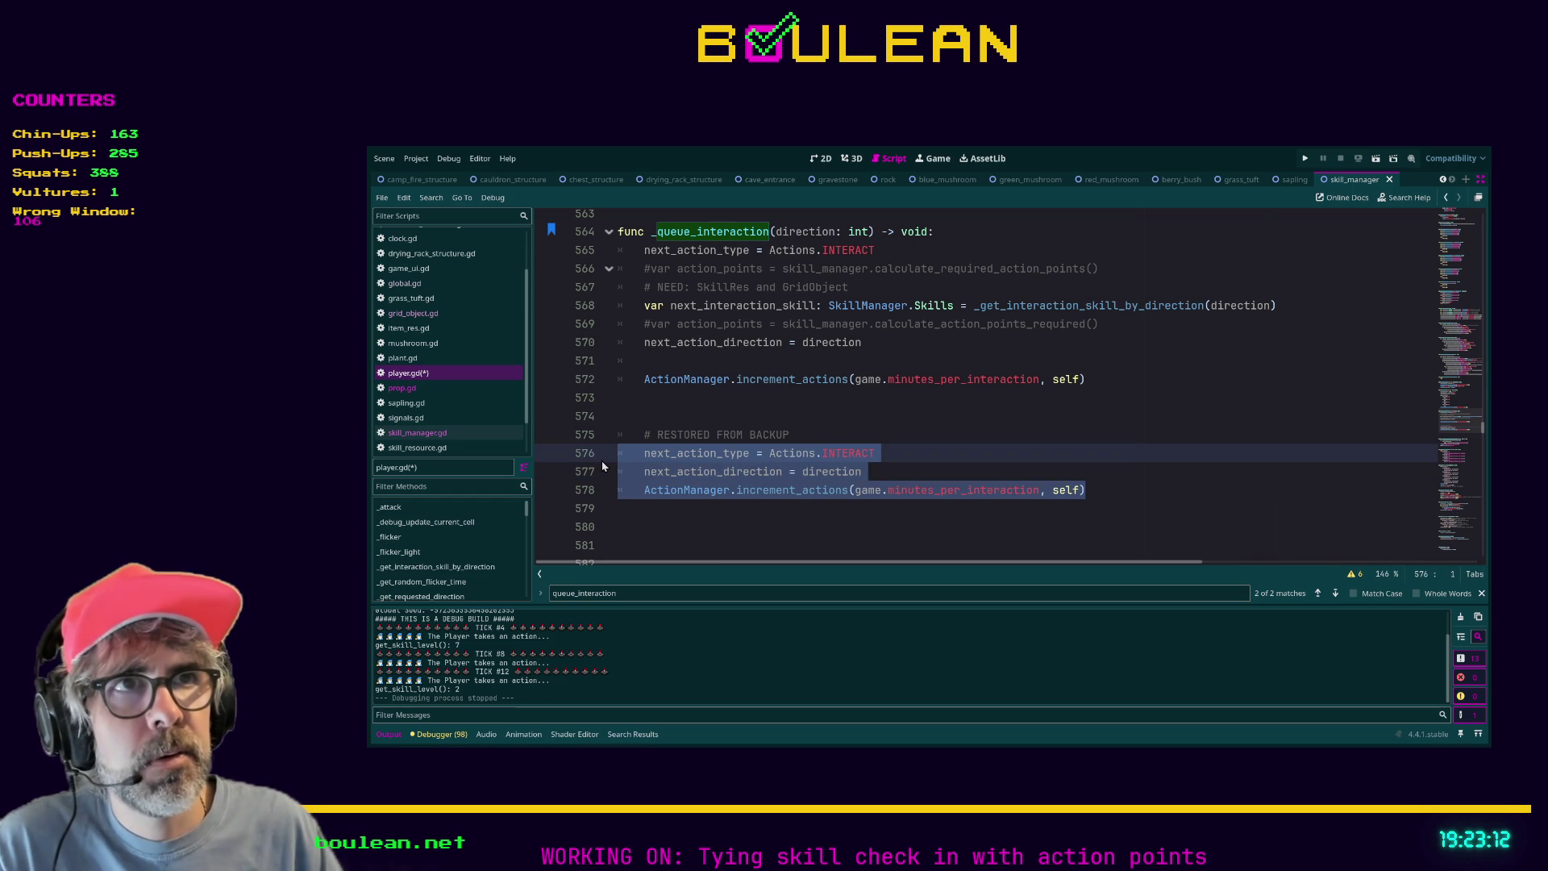
pyautogui.hotkey('ctrl', 'k')
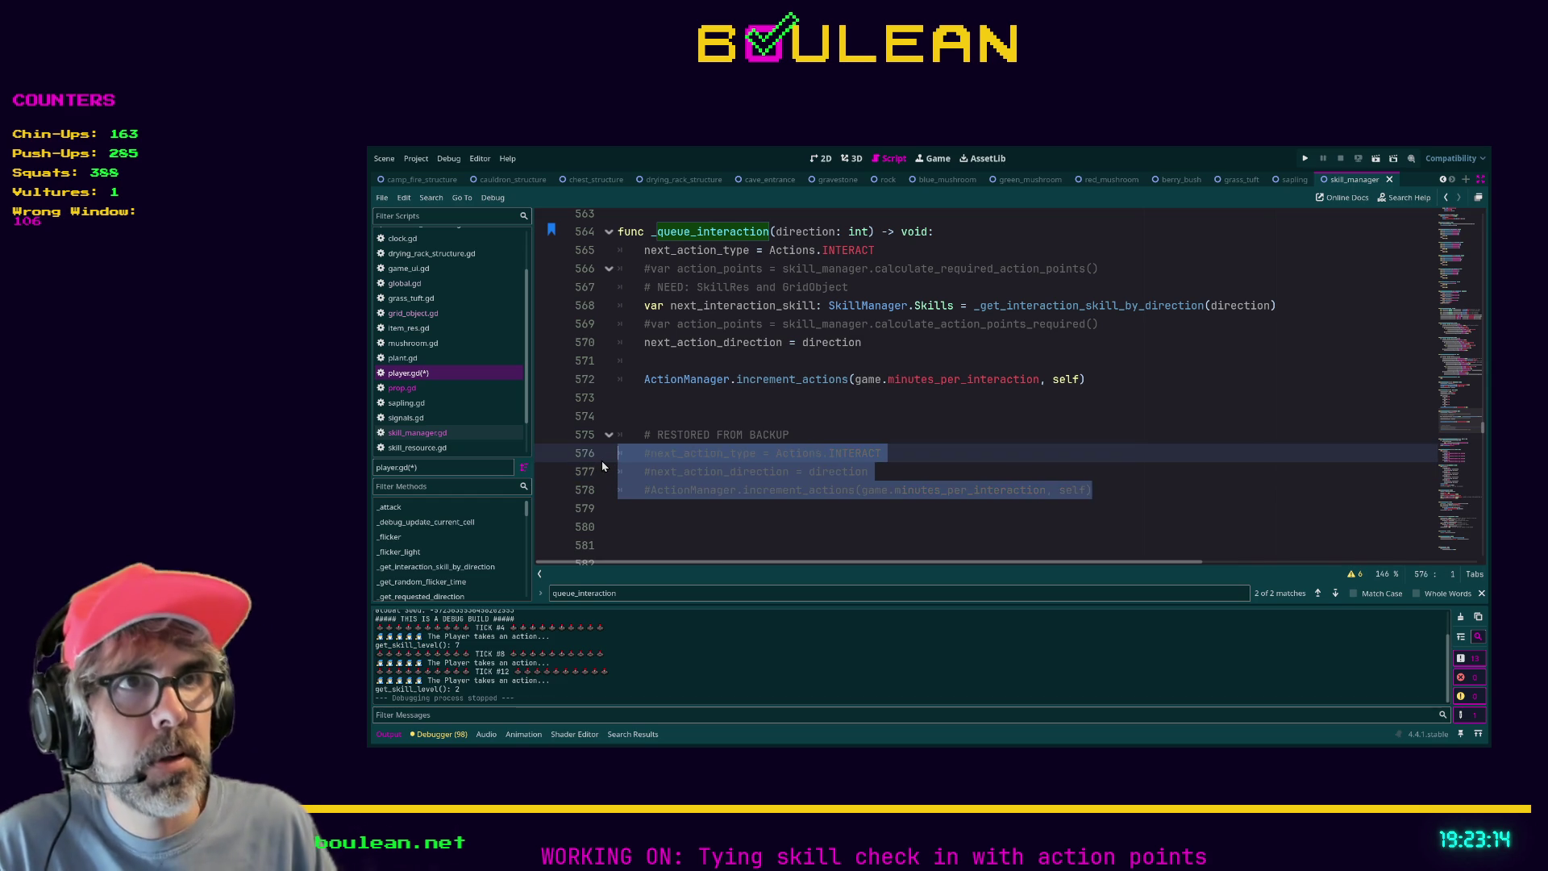
pyautogui.click(873, 414)
pyautogui.hotkey('ctrl', 's')
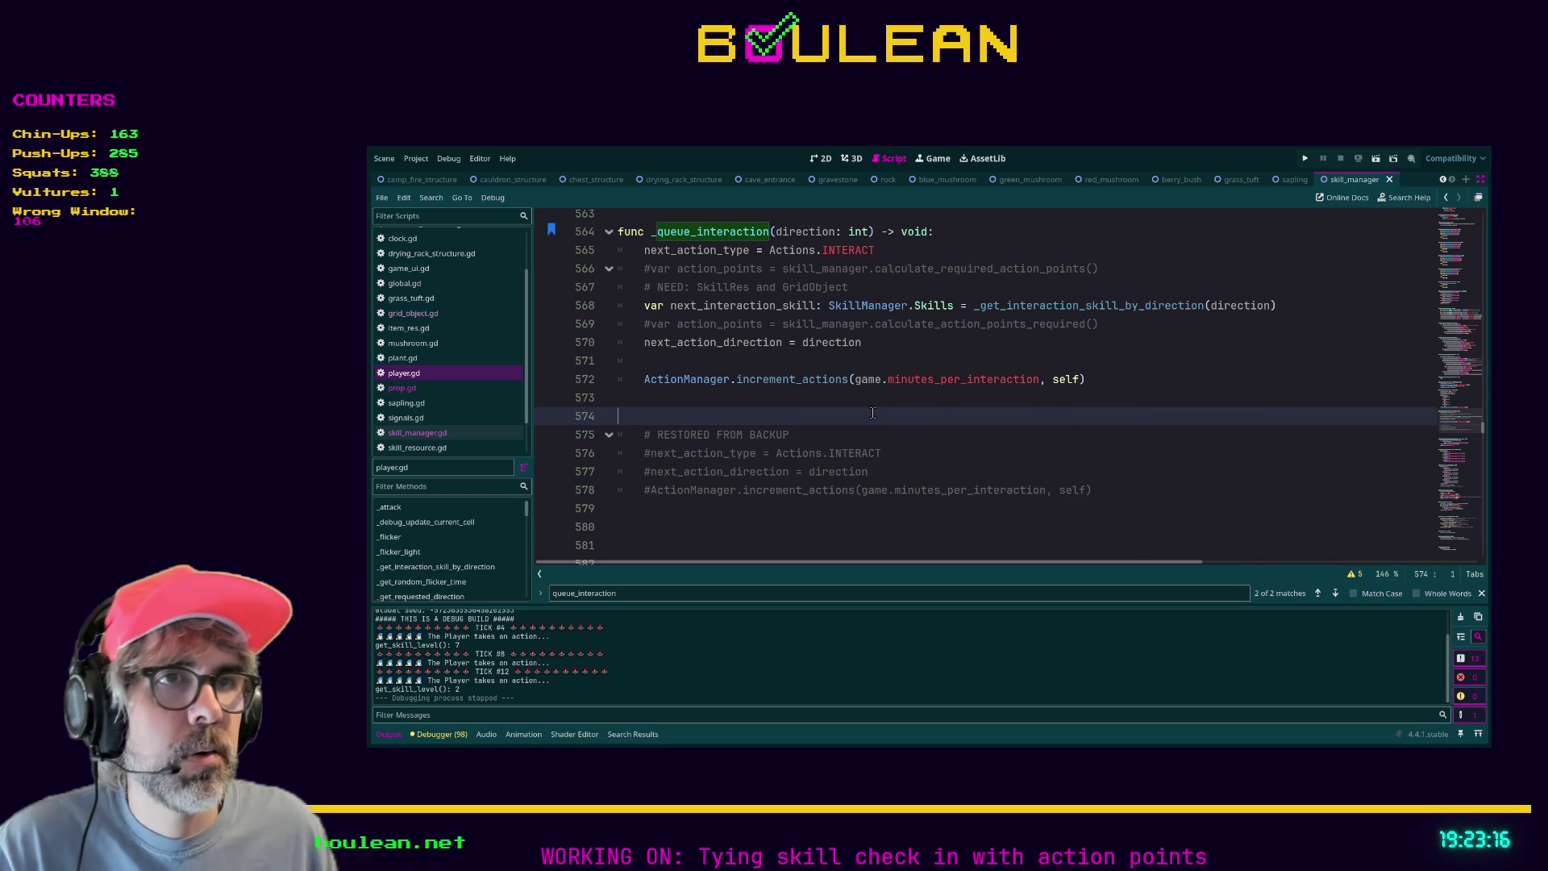
# Run the game, chop the Tree twice to raise Lumberjacking, stop, and return to line 569.
pyautogui.press('F5')
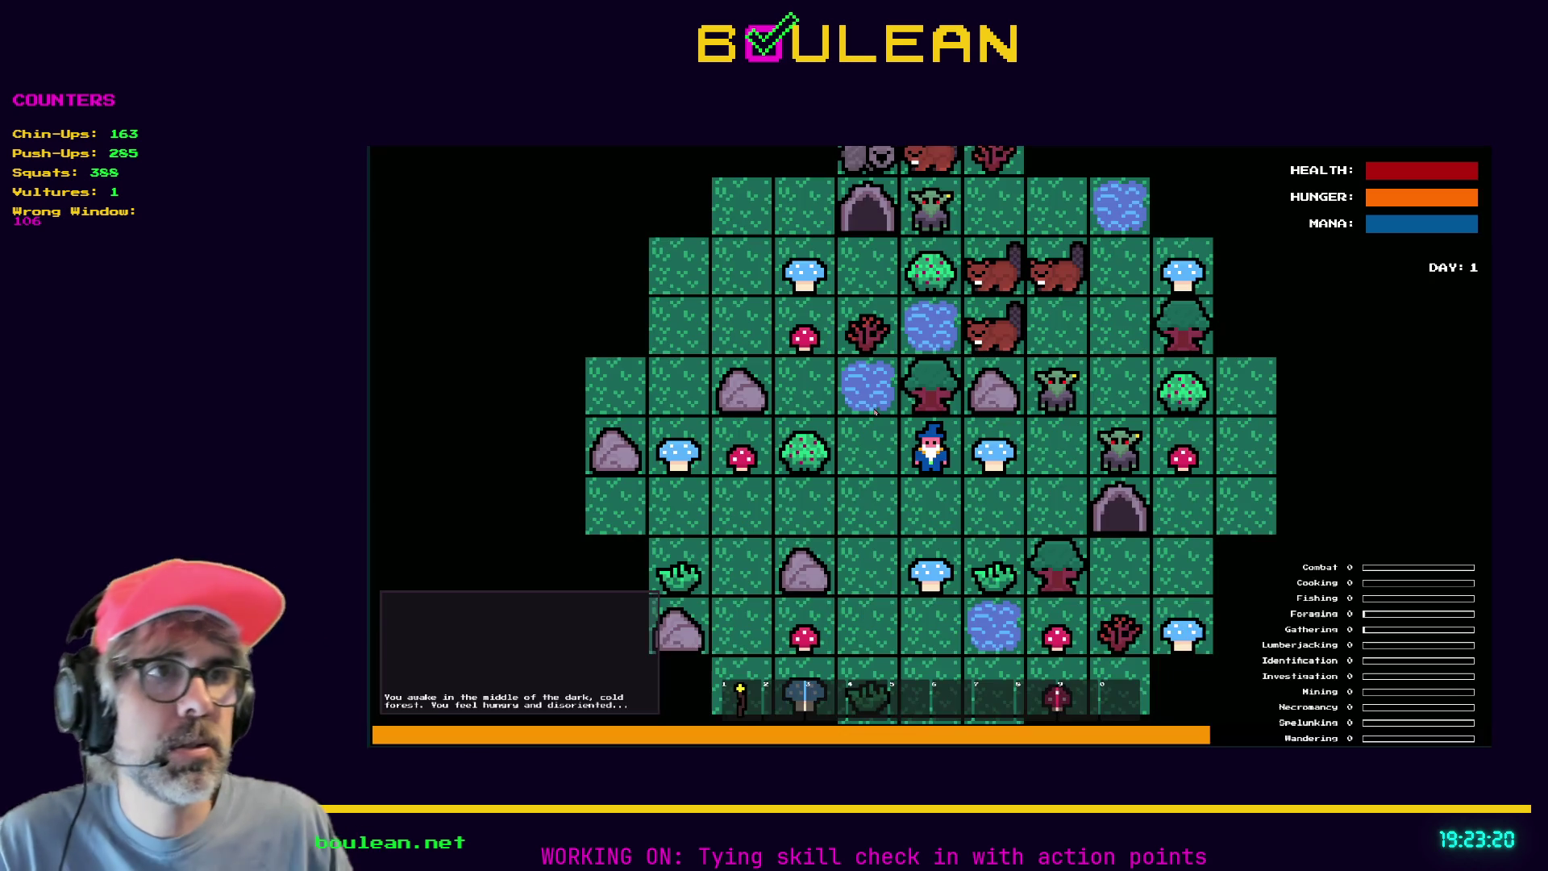
pyautogui.press('Up')
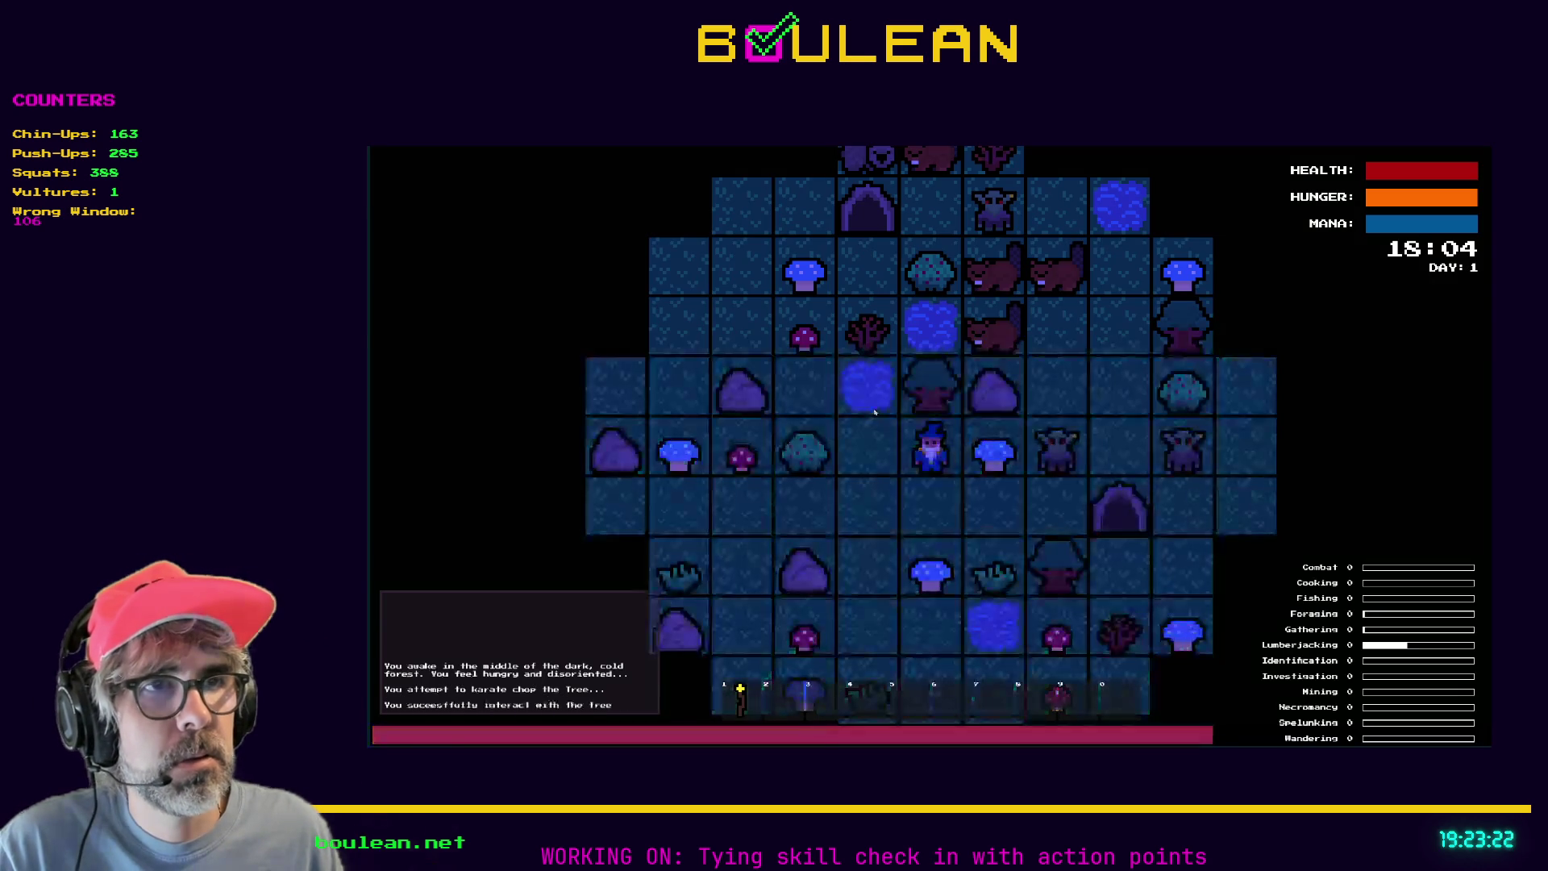
pyautogui.press('Up')
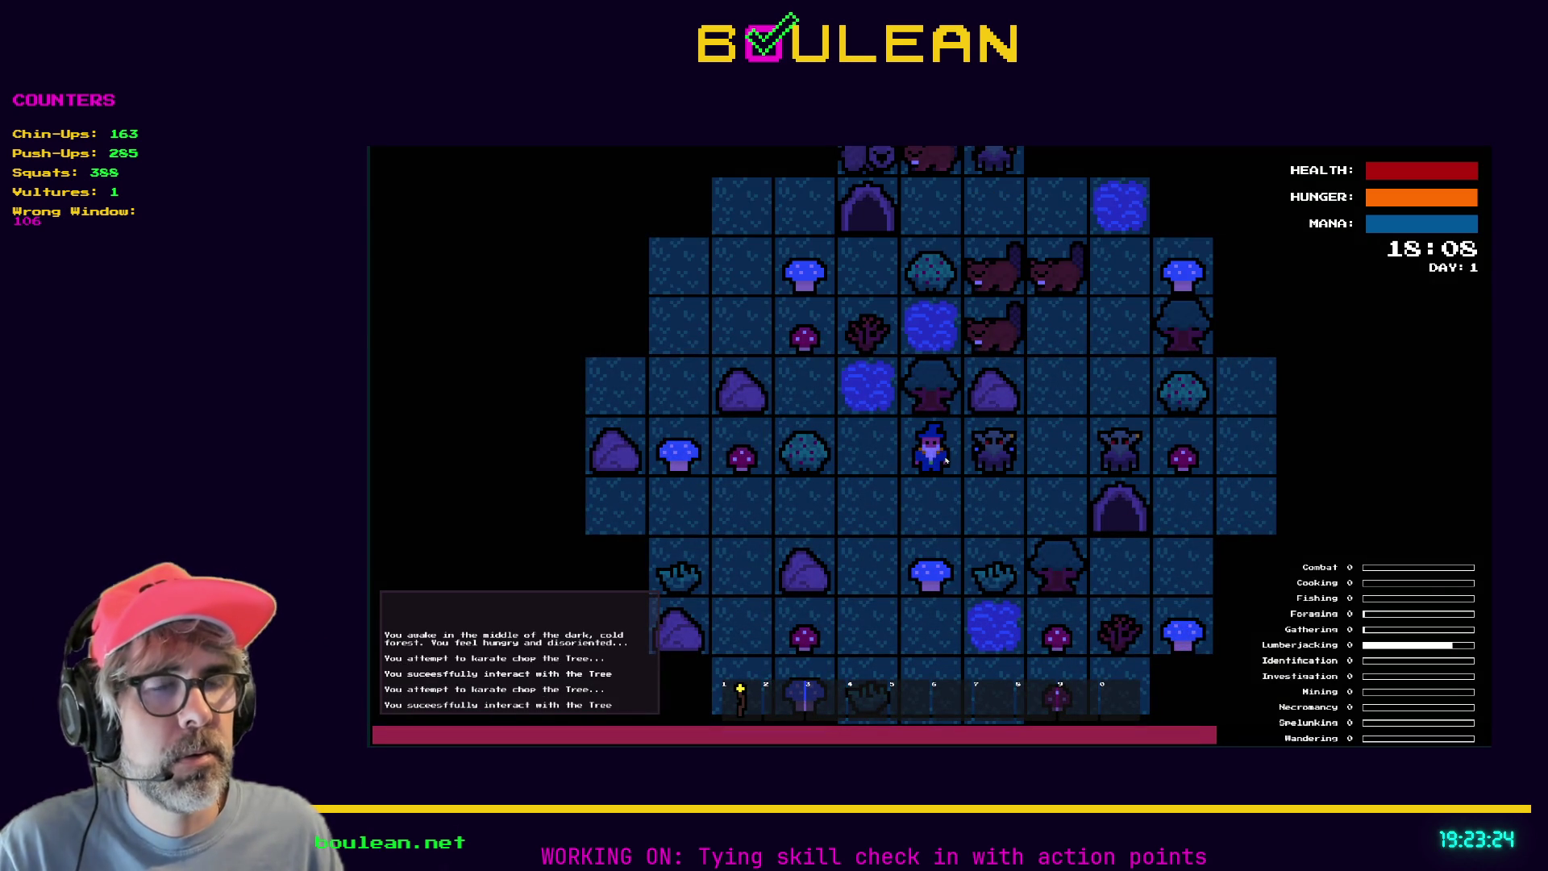
pyautogui.press('Escape')
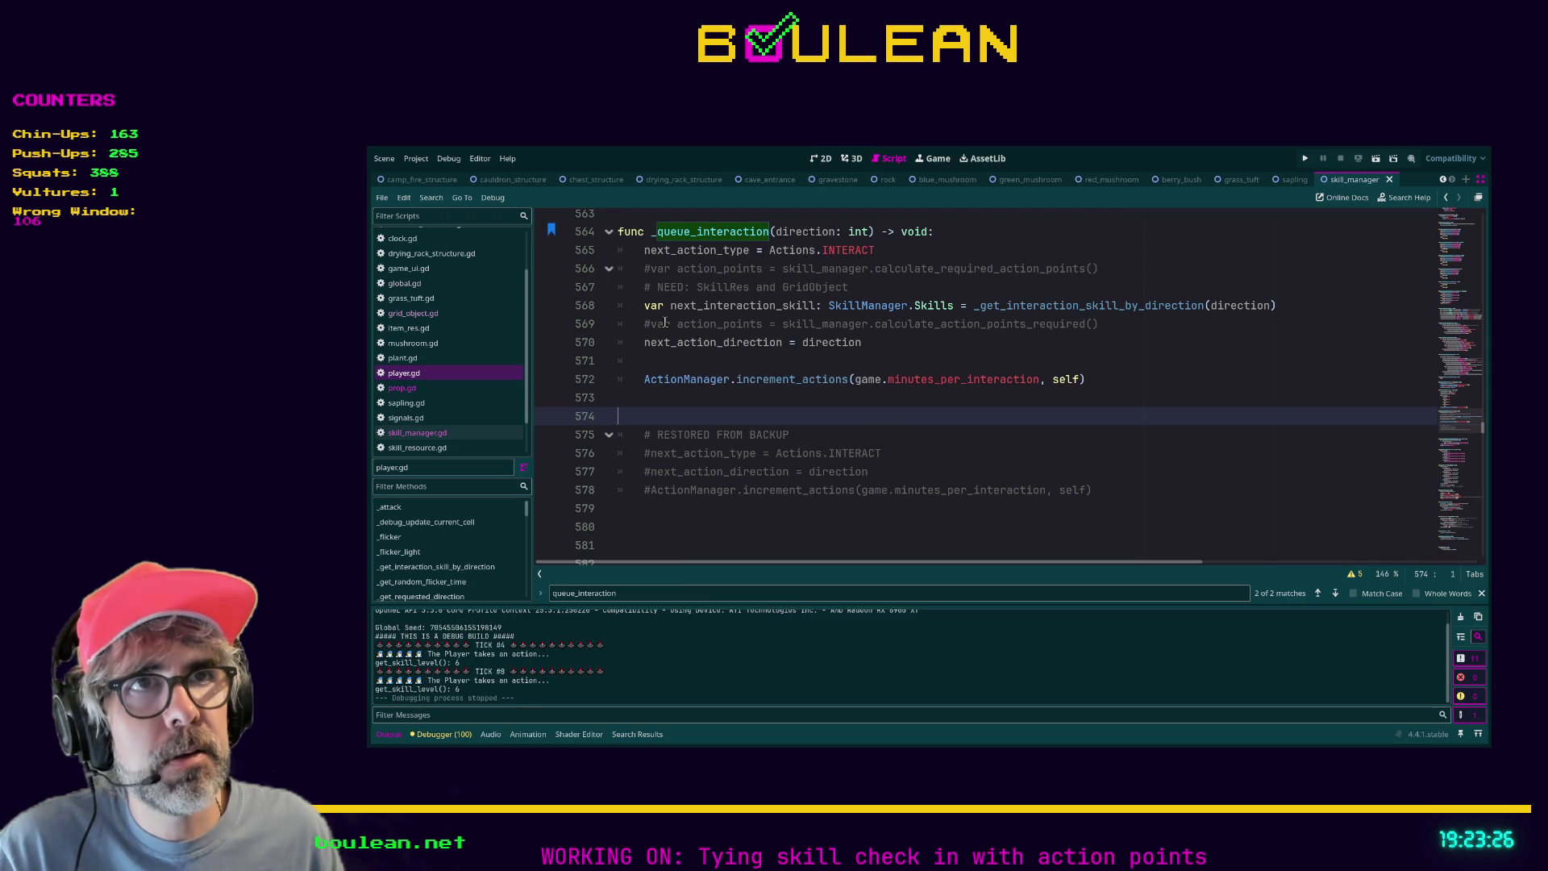
pyautogui.click(665, 322)
pyautogui.scroll(1, 991, 491)
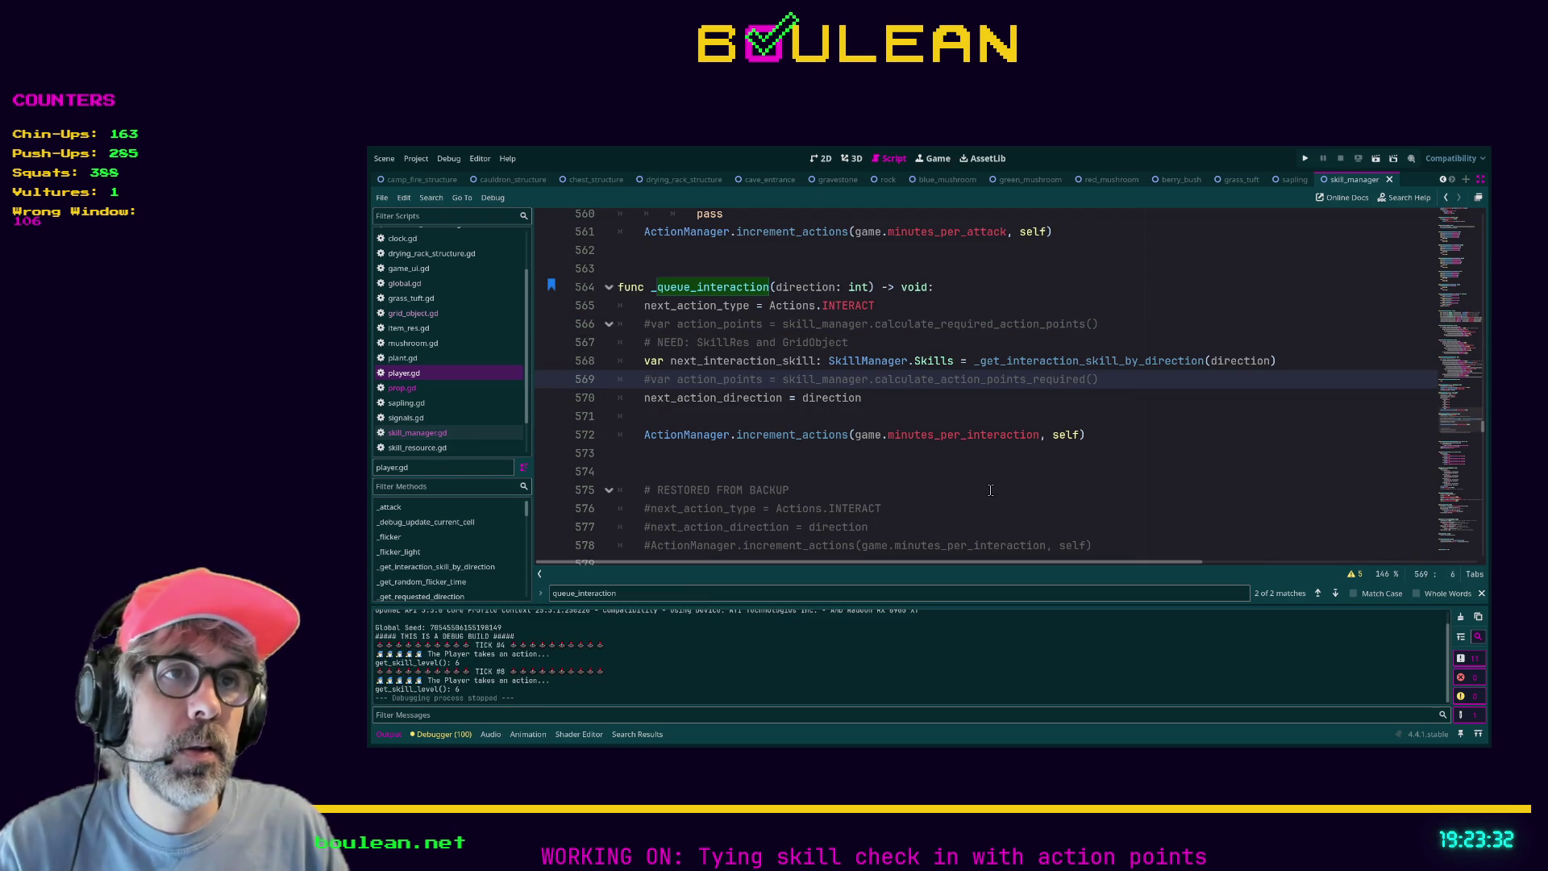
# Uncomment the action_points line and add print("ACTION POINTS REQUIRED: " + str(action_points)) below it.
pyautogui.press('BackSpace')
pyautogui.press('Down')
pyautogui.press('Return')
pyautogui.press('Up')
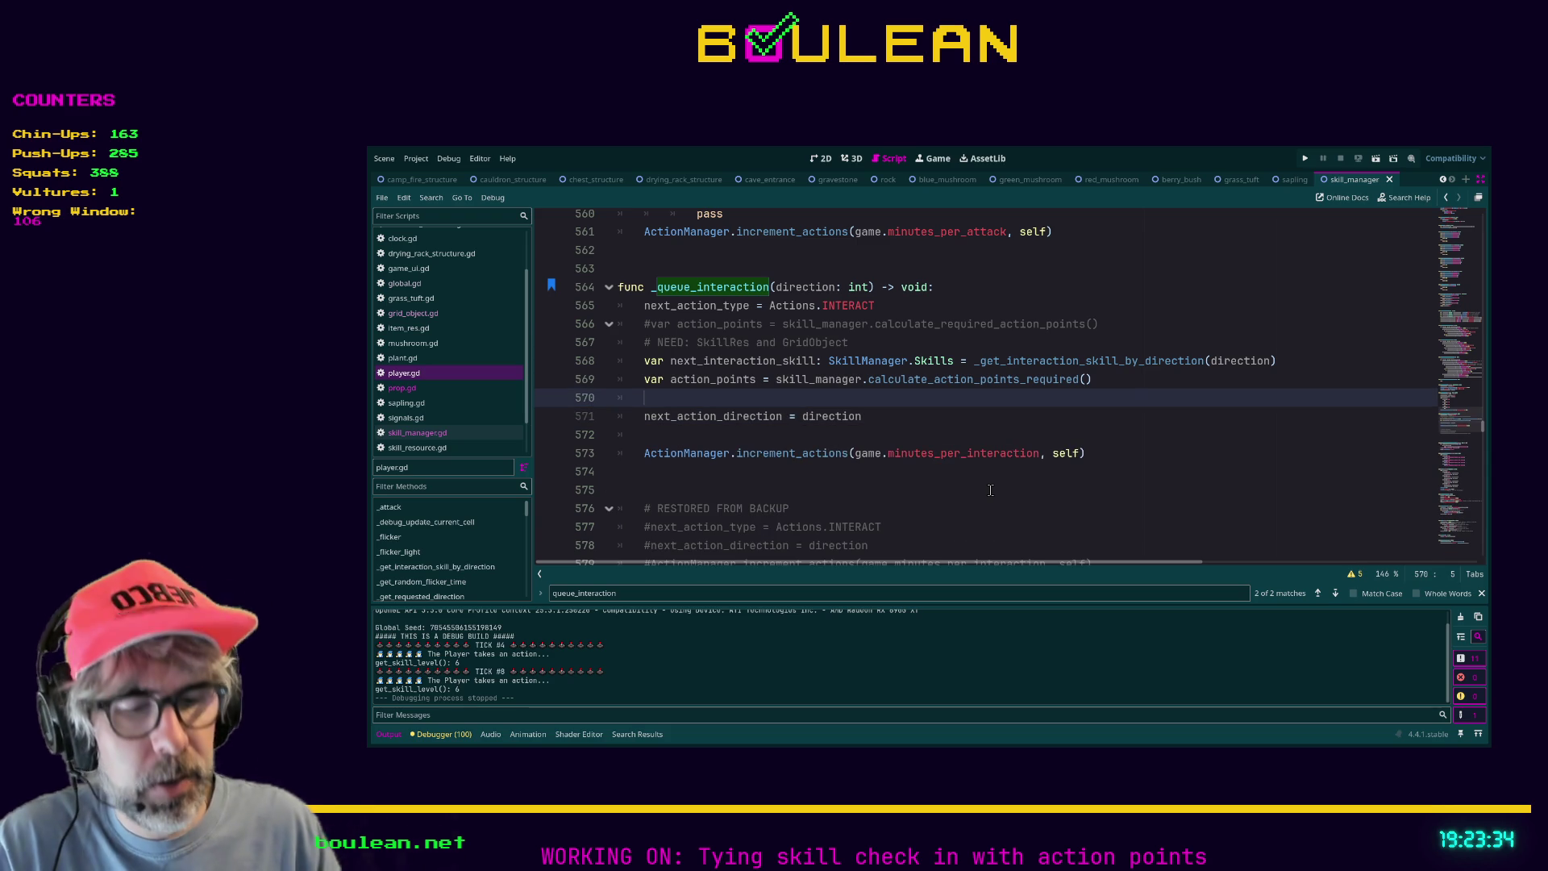
pyautogui.write('print9')
pyautogui.press('BackSpace')
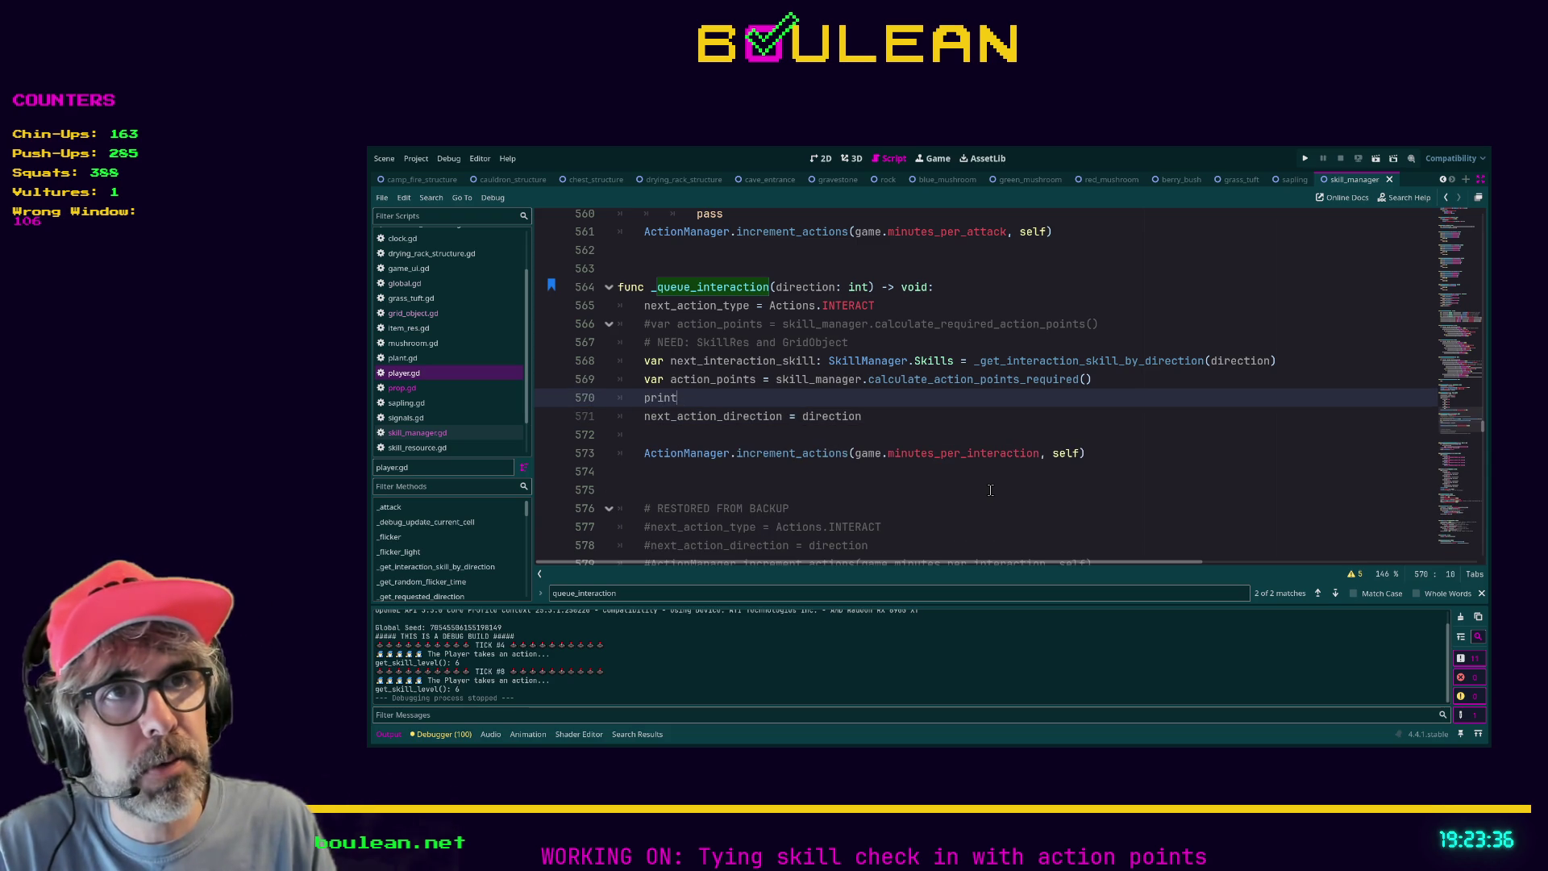
pyautogui.write('("ACTION ')
pyautogui.write('POINTS R')
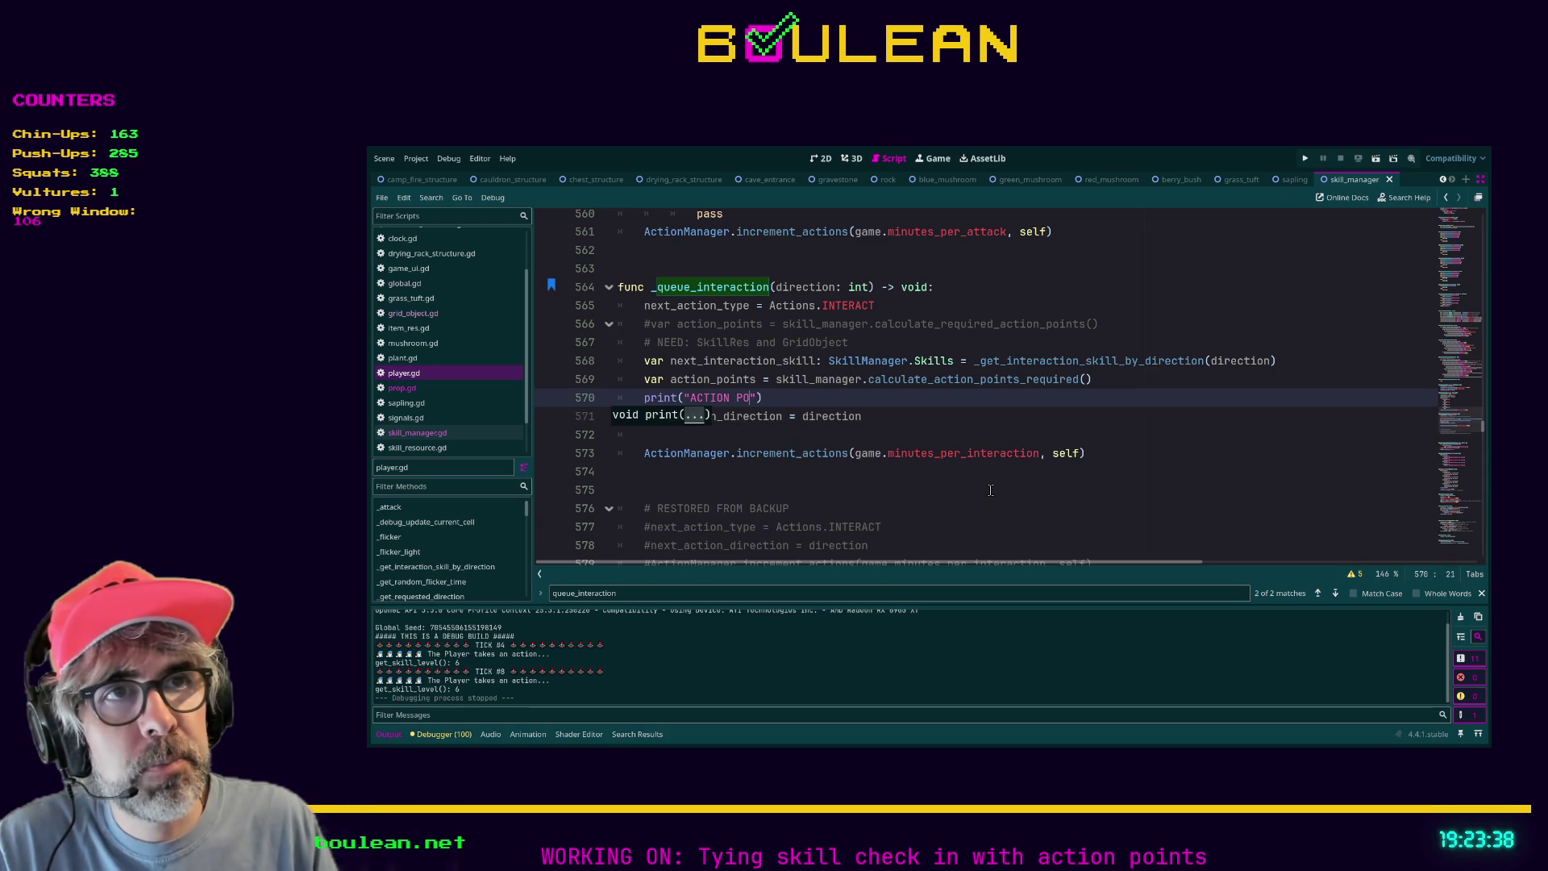
pyautogui.write('EQUIRED:')
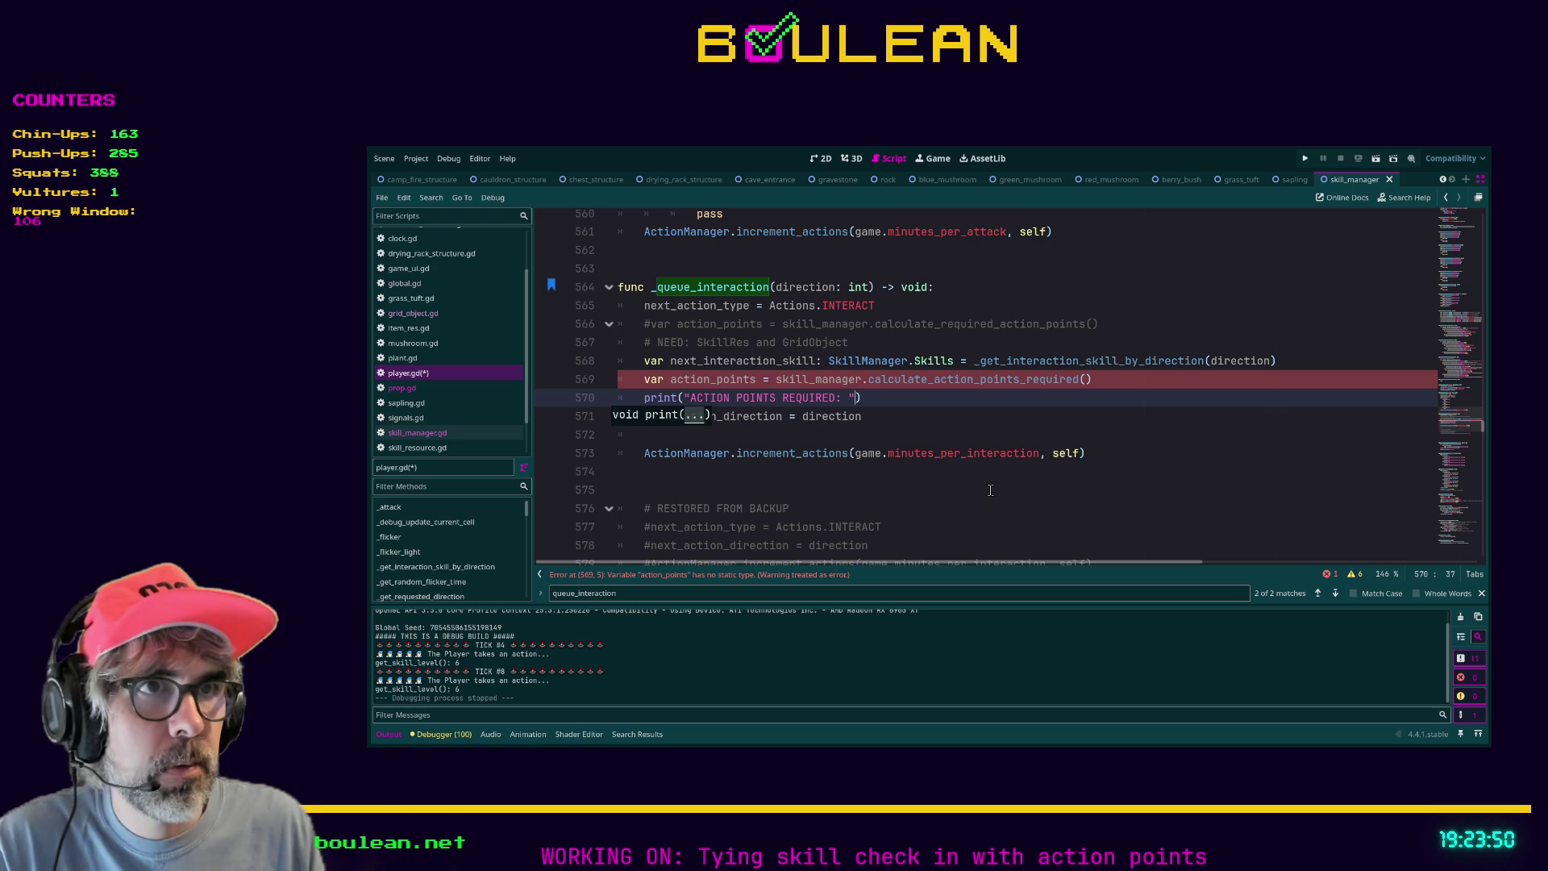
pyautogui.write('+ str')
pyautogui.write('(action_po')
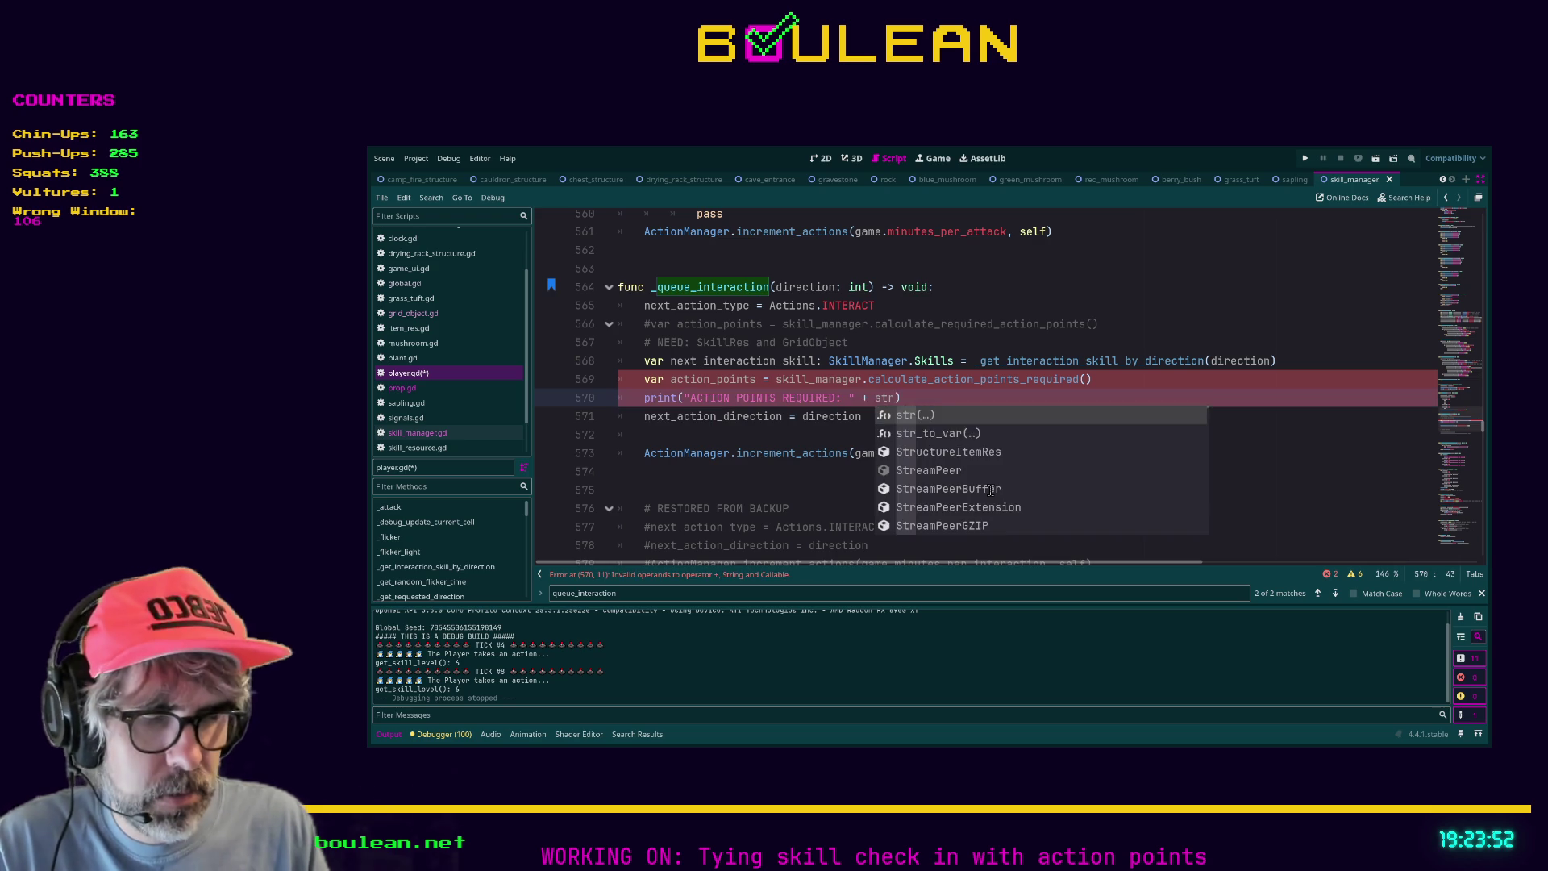
pyautogui.write('ints')
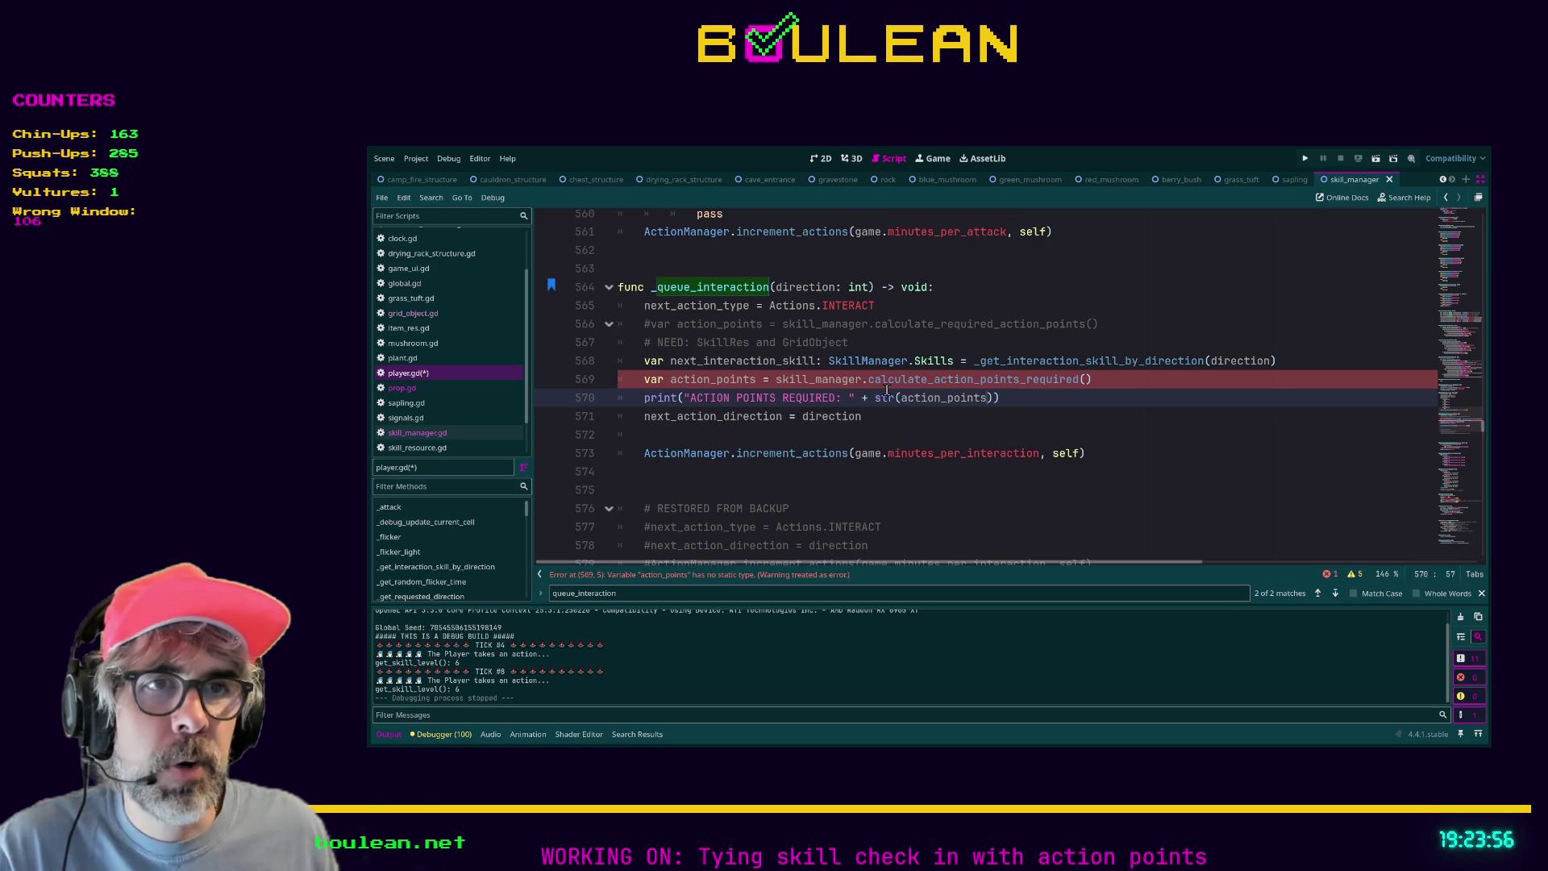
# Annotate action_points as ': int' and prefix the printed message with 🎬🎬🎬🎬🎬.
pyautogui.click(755, 379)
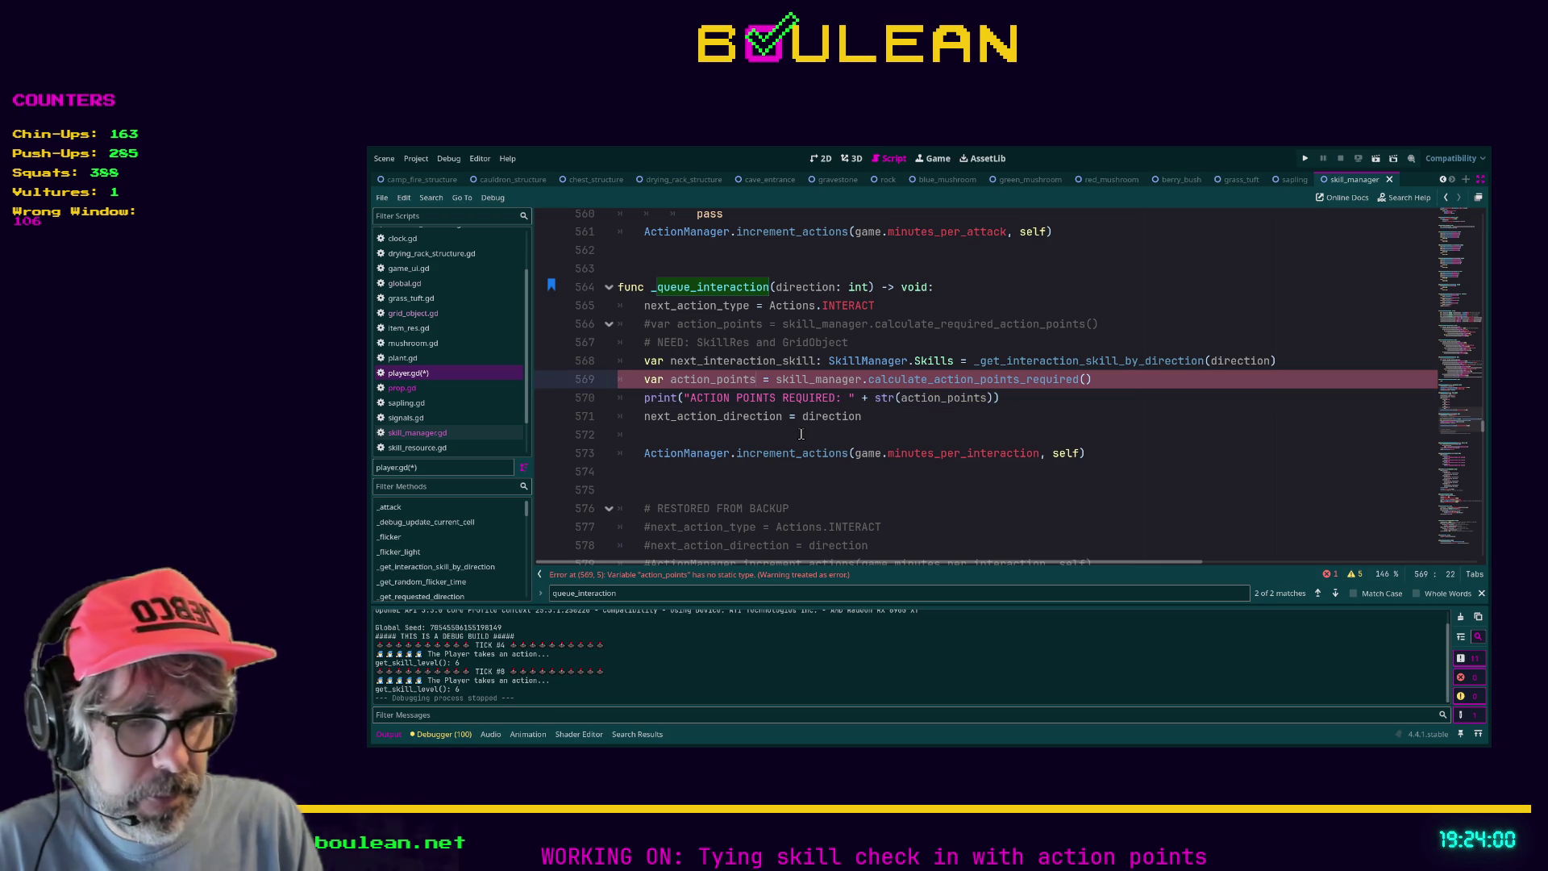
pyautogui.write(': int')
pyautogui.click(1116, 417)
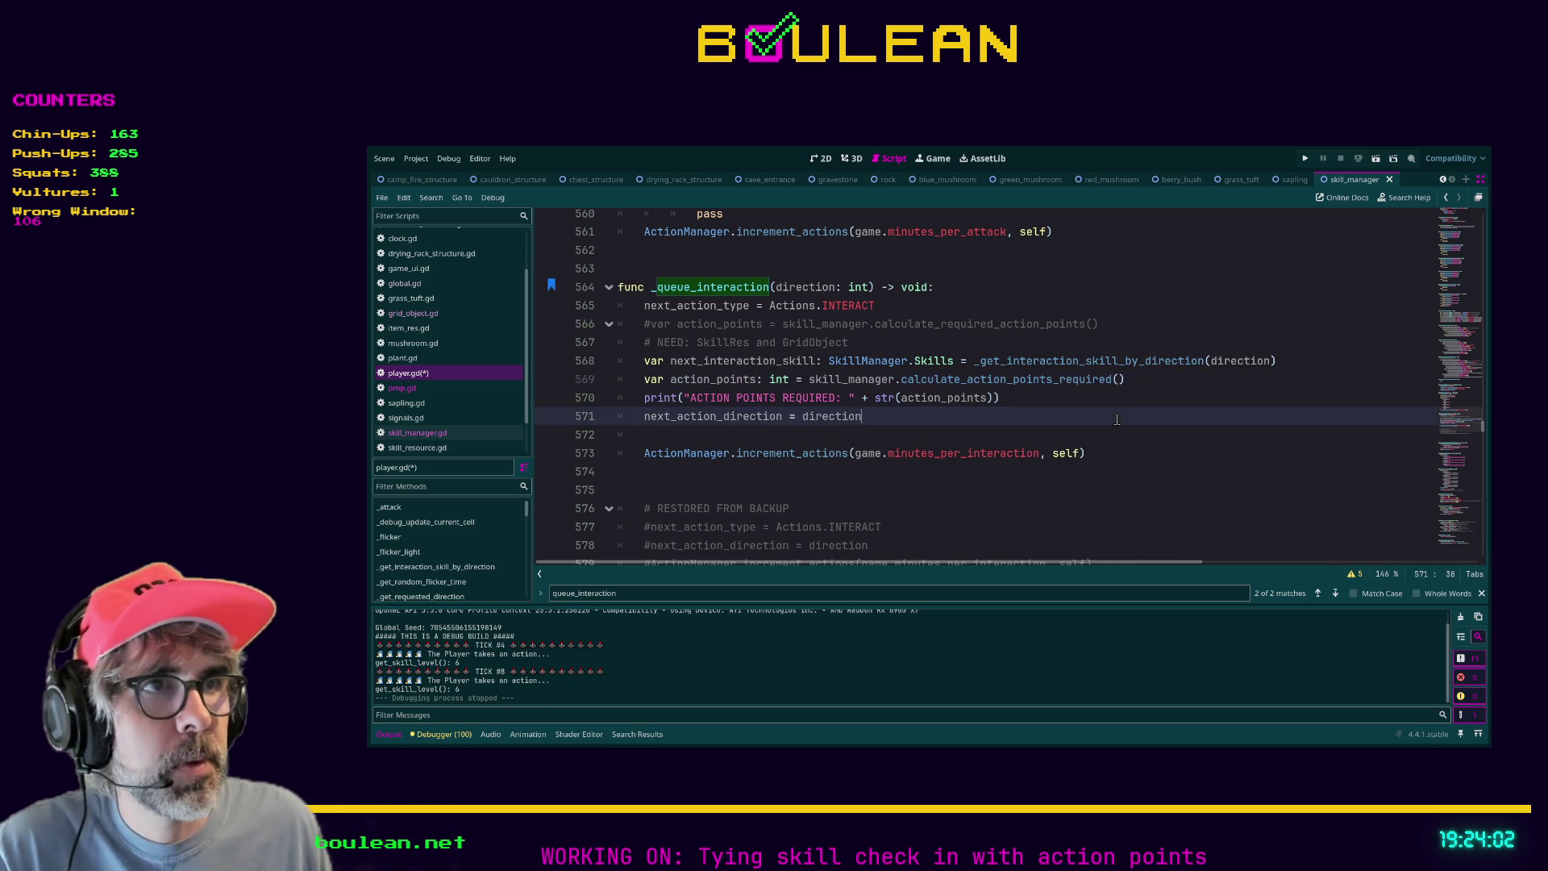
pyautogui.click(690, 399)
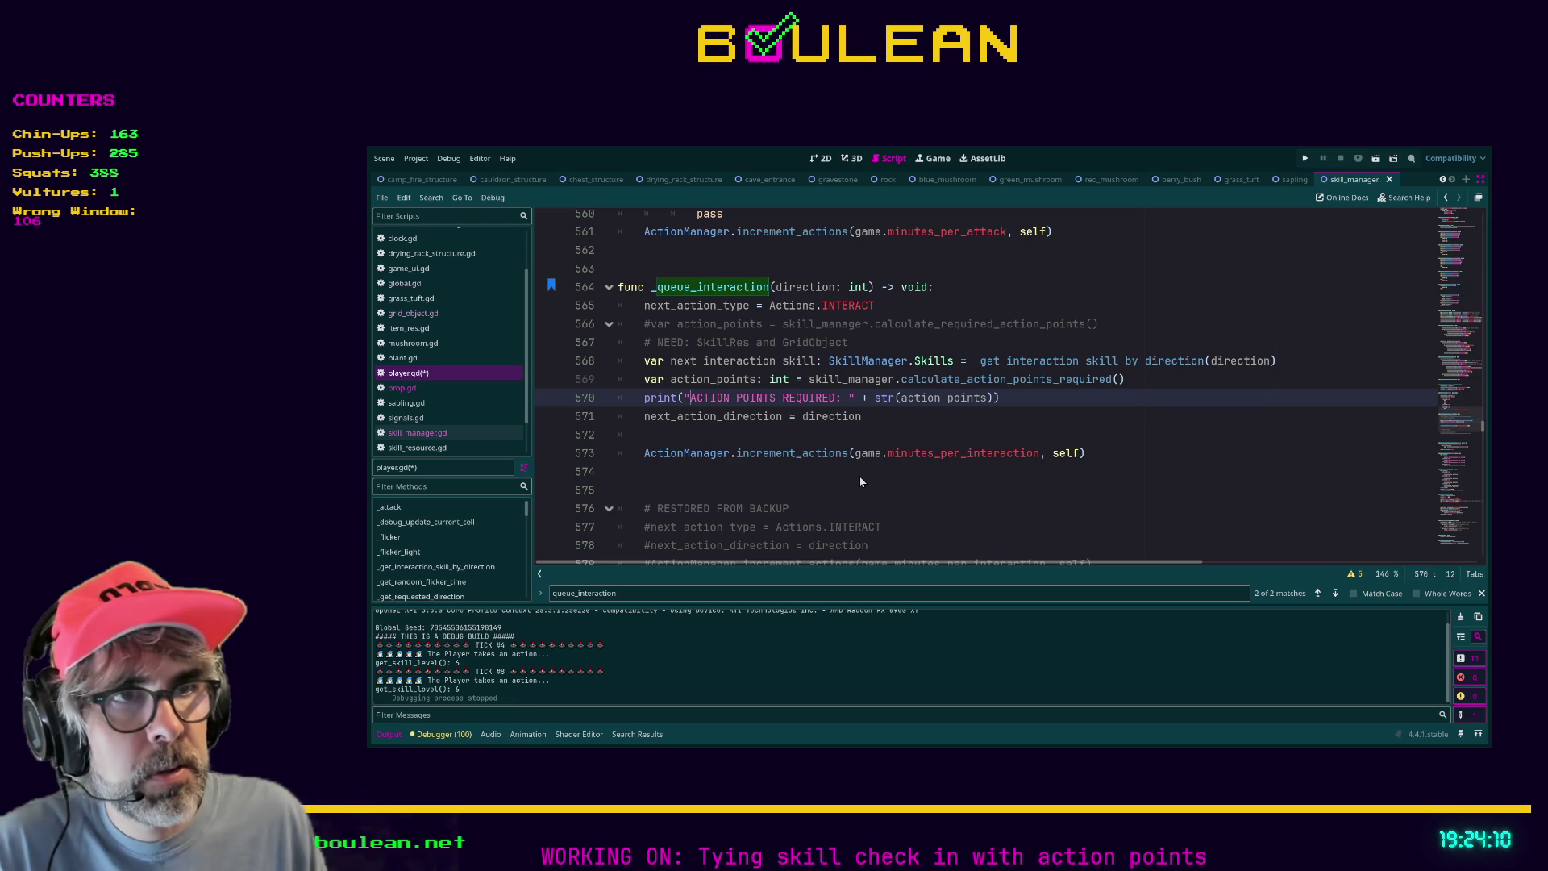
pyautogui.write('🎬🎬🎬🎬🎬')
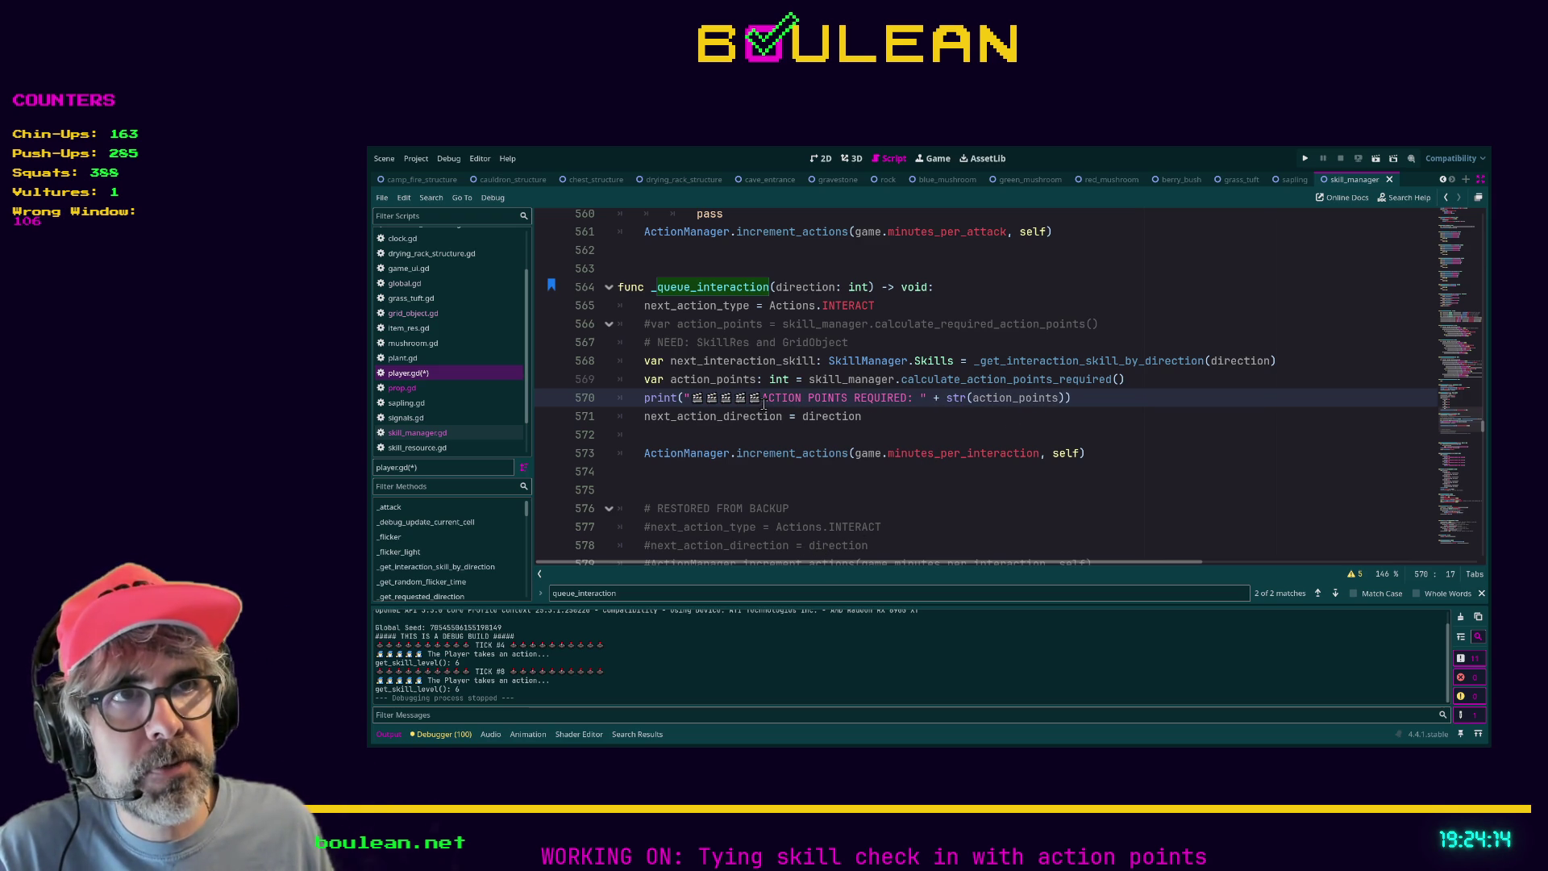
pyautogui.click(918, 417)
# Save player.gd and launch the game.
pyautogui.hotkey('ctrl', 's')
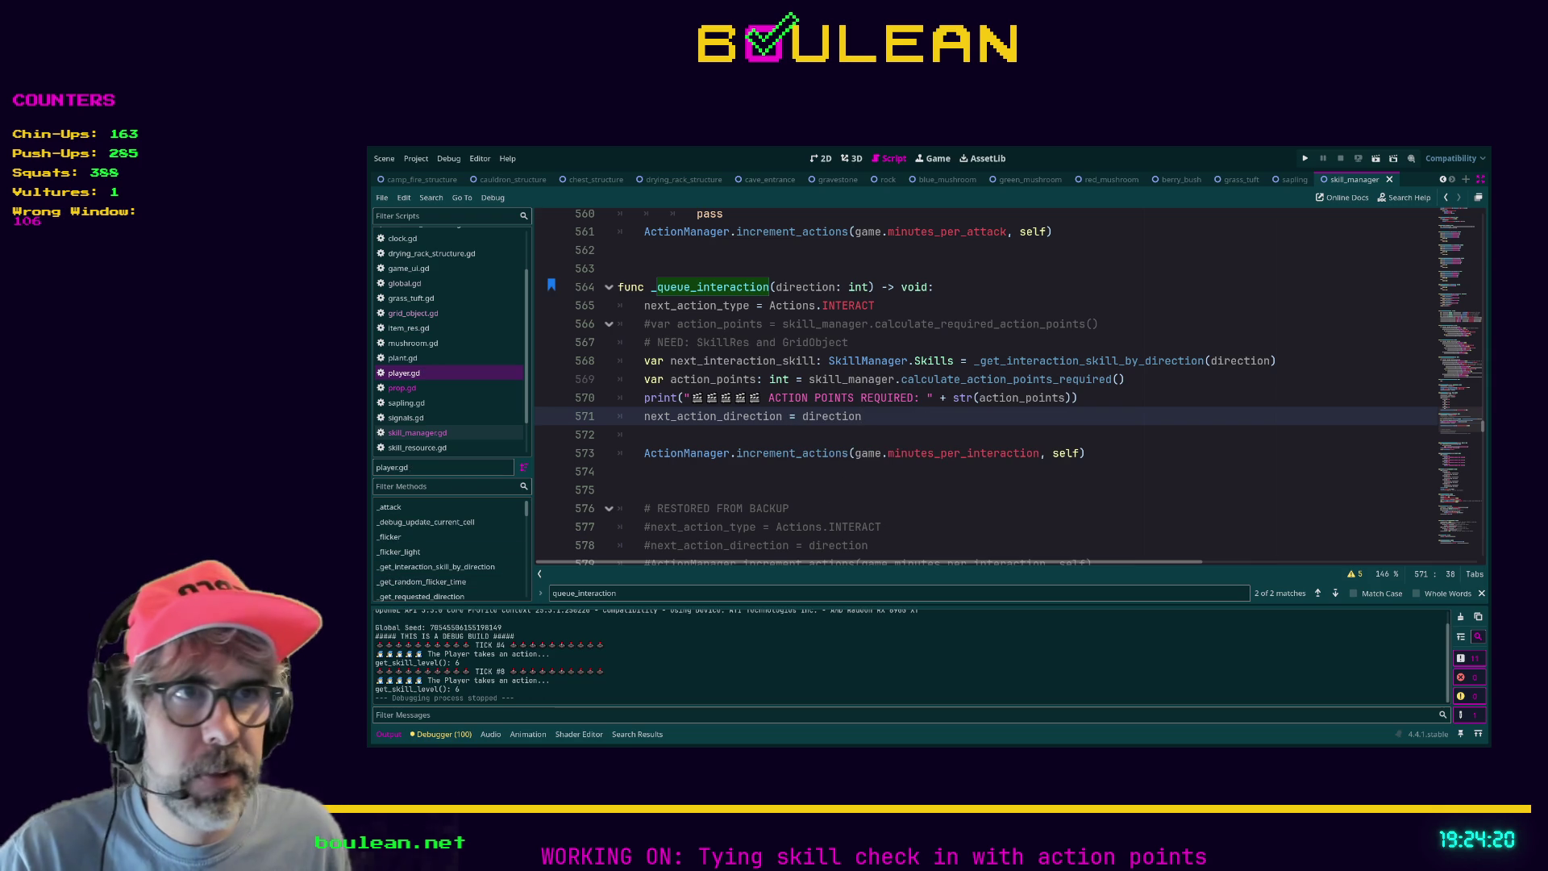
pyautogui.click(724, 465)
pyautogui.press('Up')
pyautogui.press('Up')
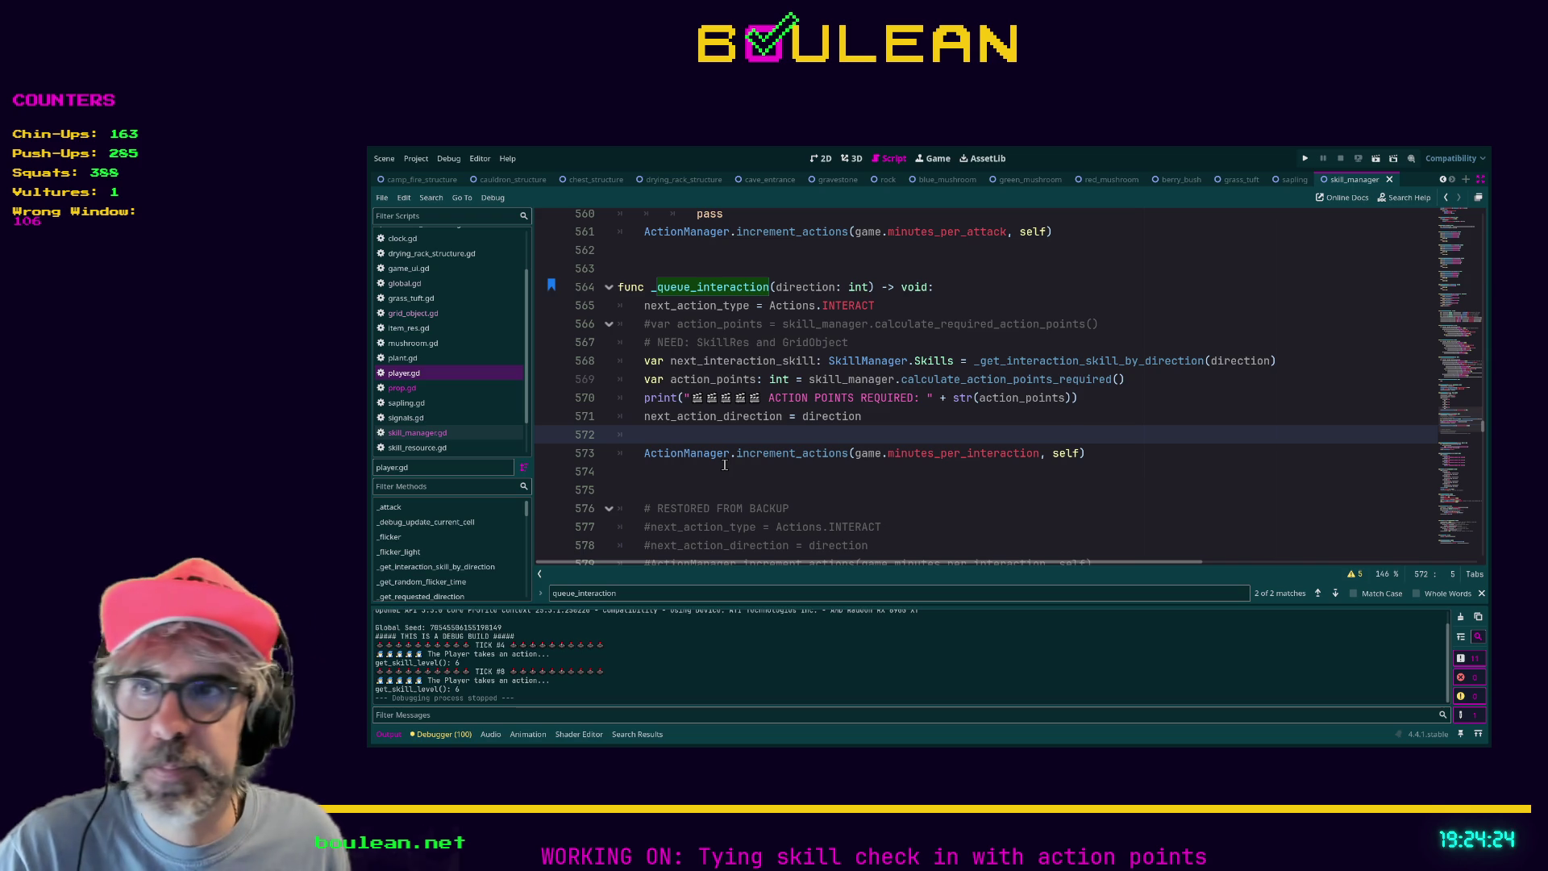
pyautogui.press('F5')
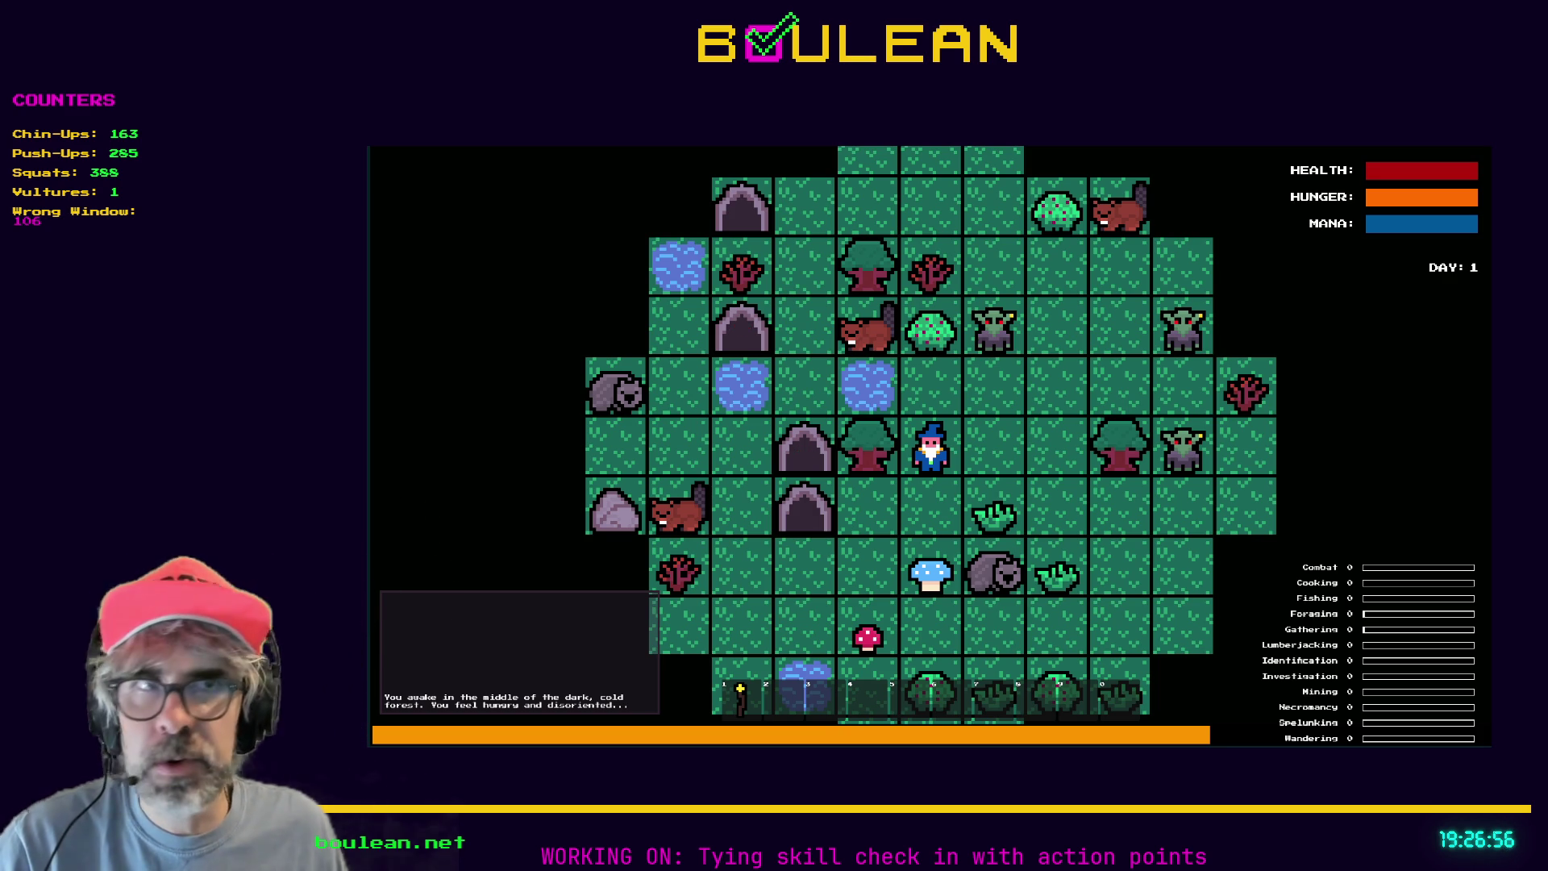
# Stop the running game and move to empty line 574.
pyautogui.press('Escape')
pyautogui.press('Down')
pyautogui.press('Down')
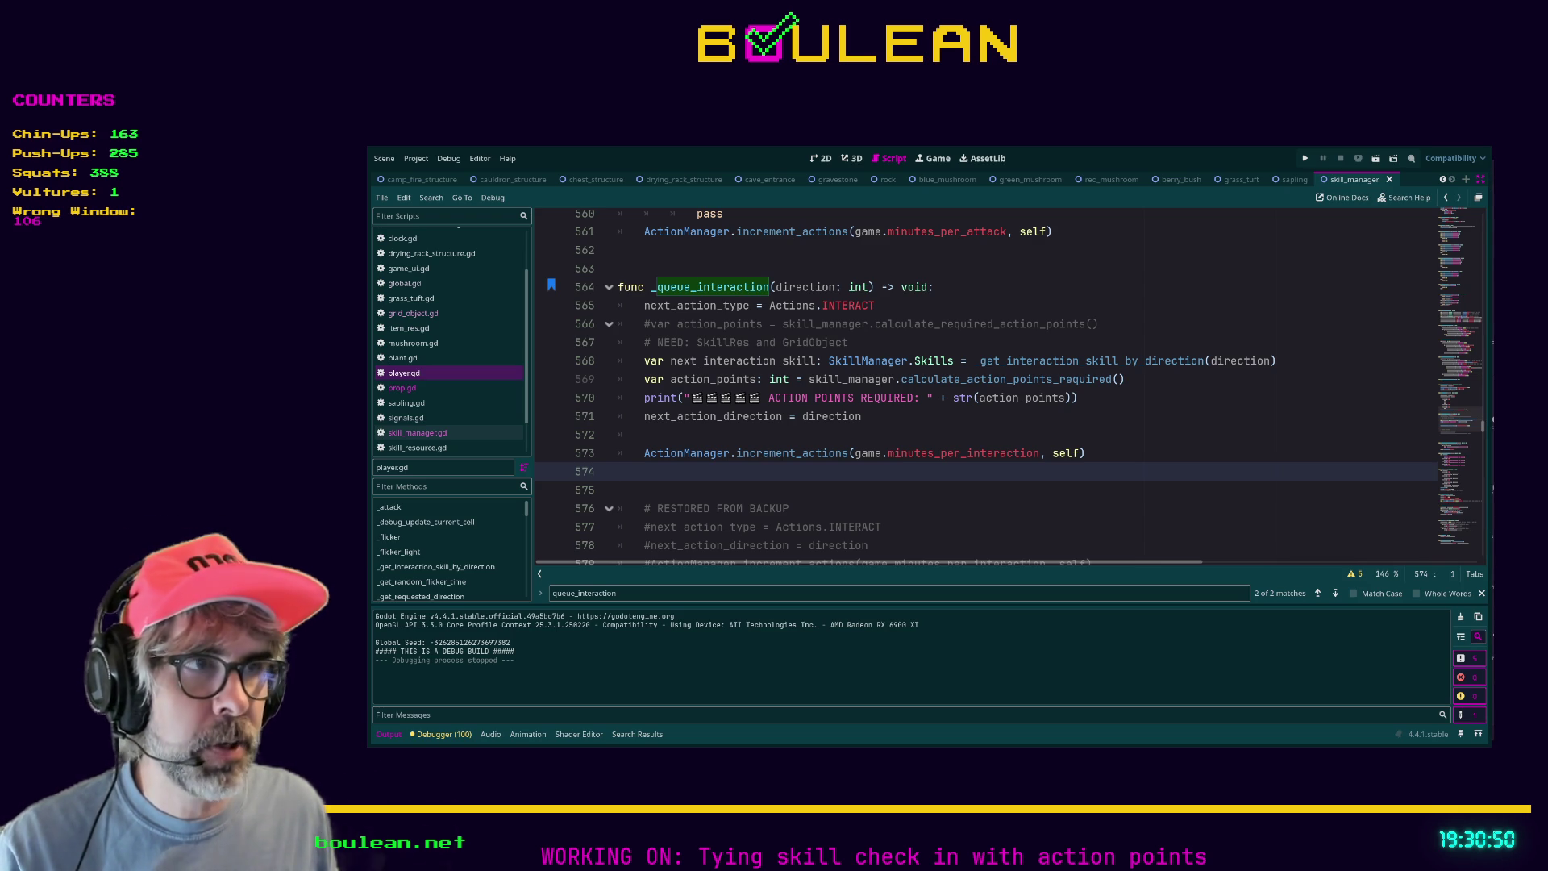
# Create a new note titled Git with a '## Push to remote repository' heading.
pyautogui.hotkey('alt', 'Tab')
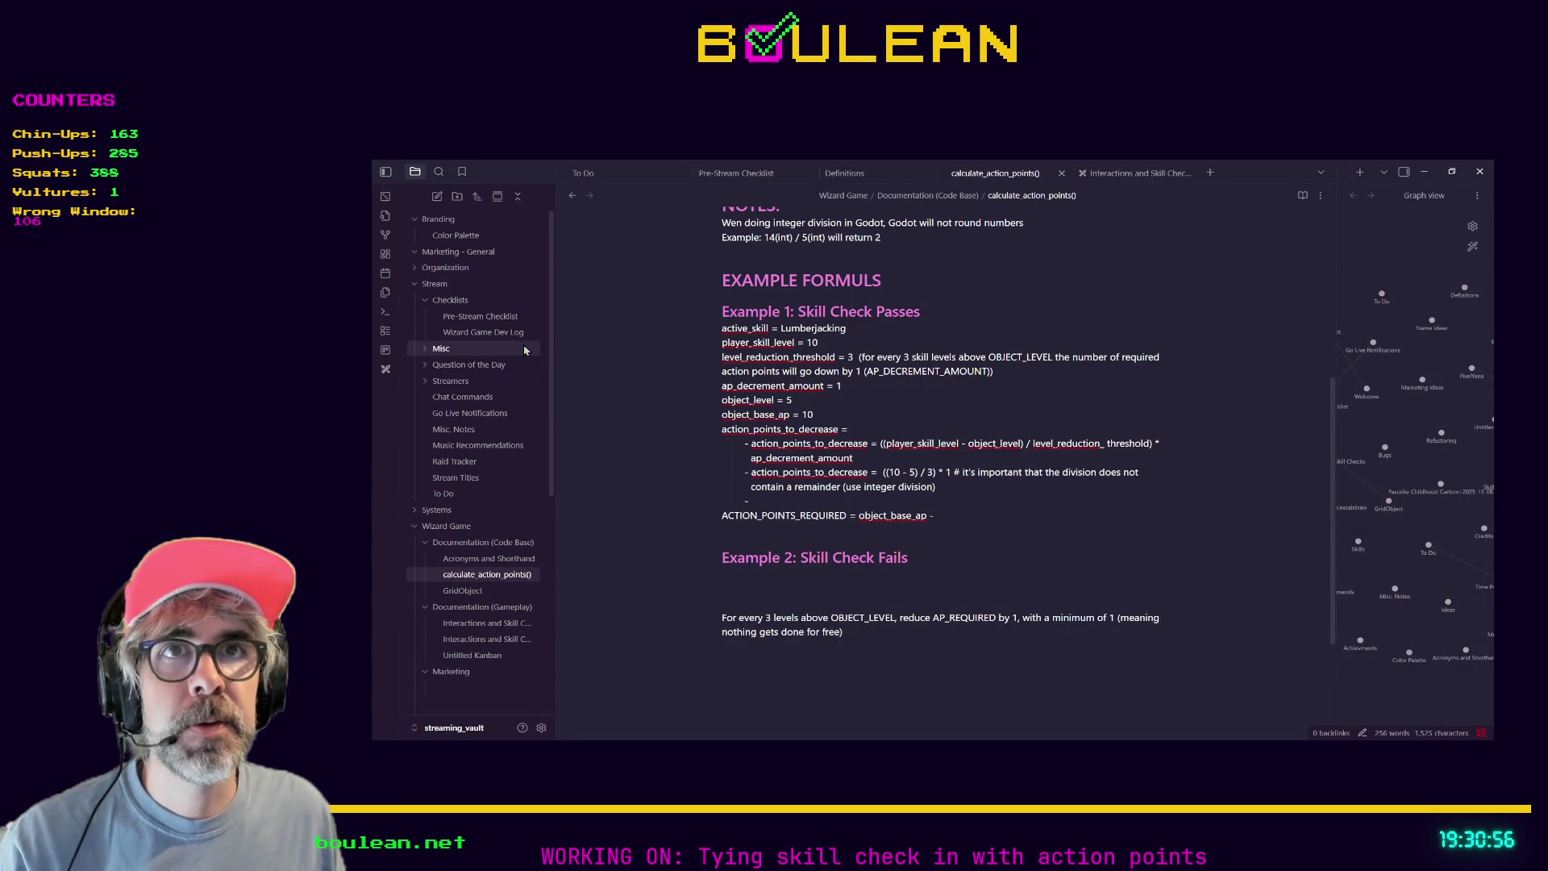
pyautogui.press('Up')
pyautogui.press('Up')
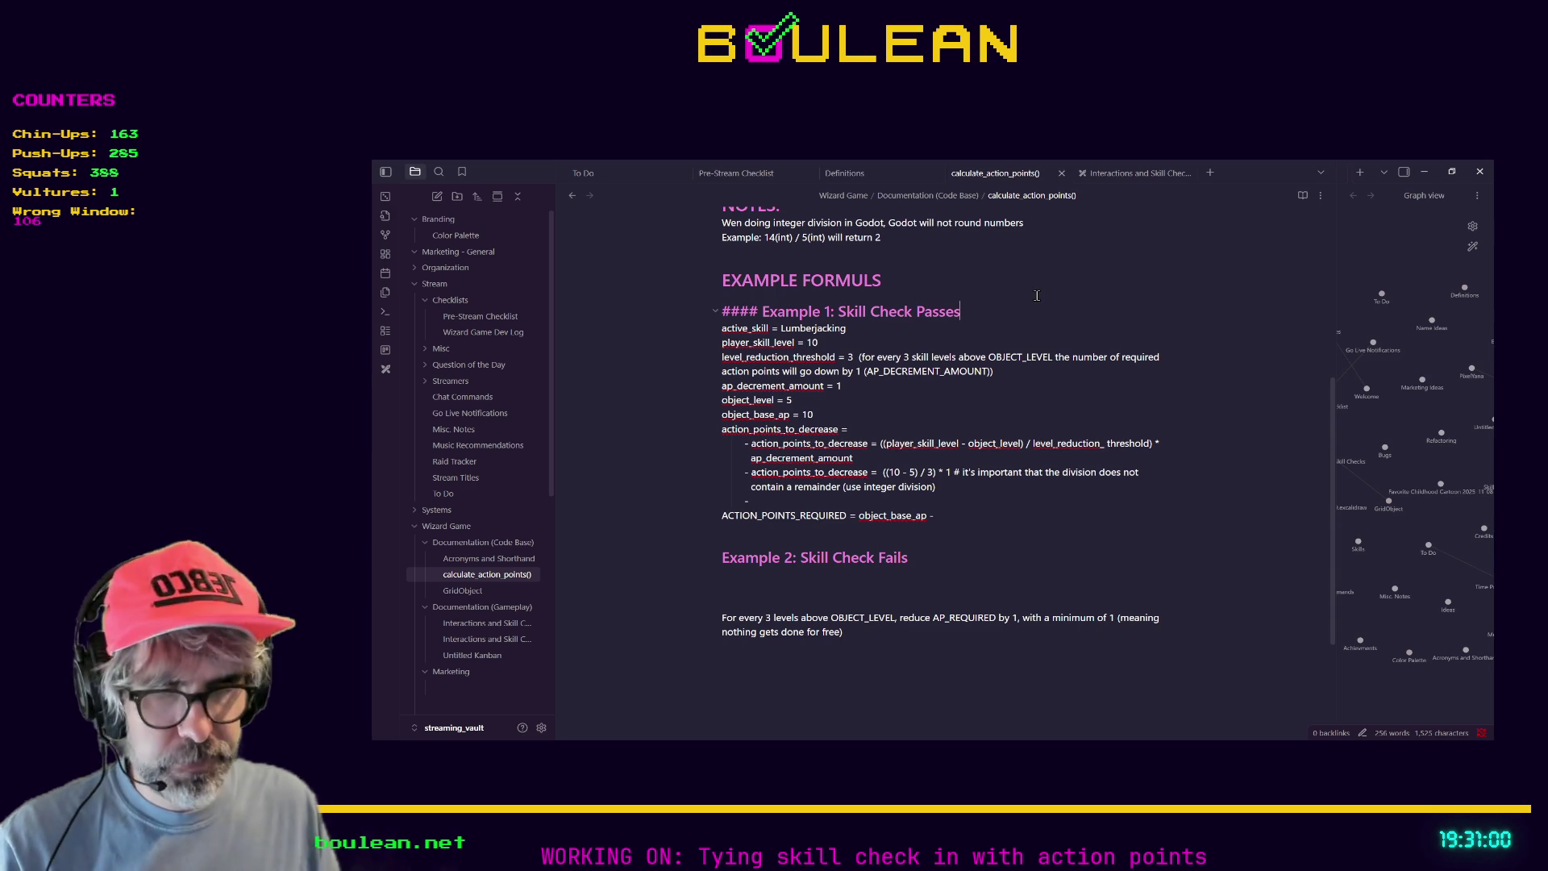
pyautogui.hotkey('ctrl', 'n')
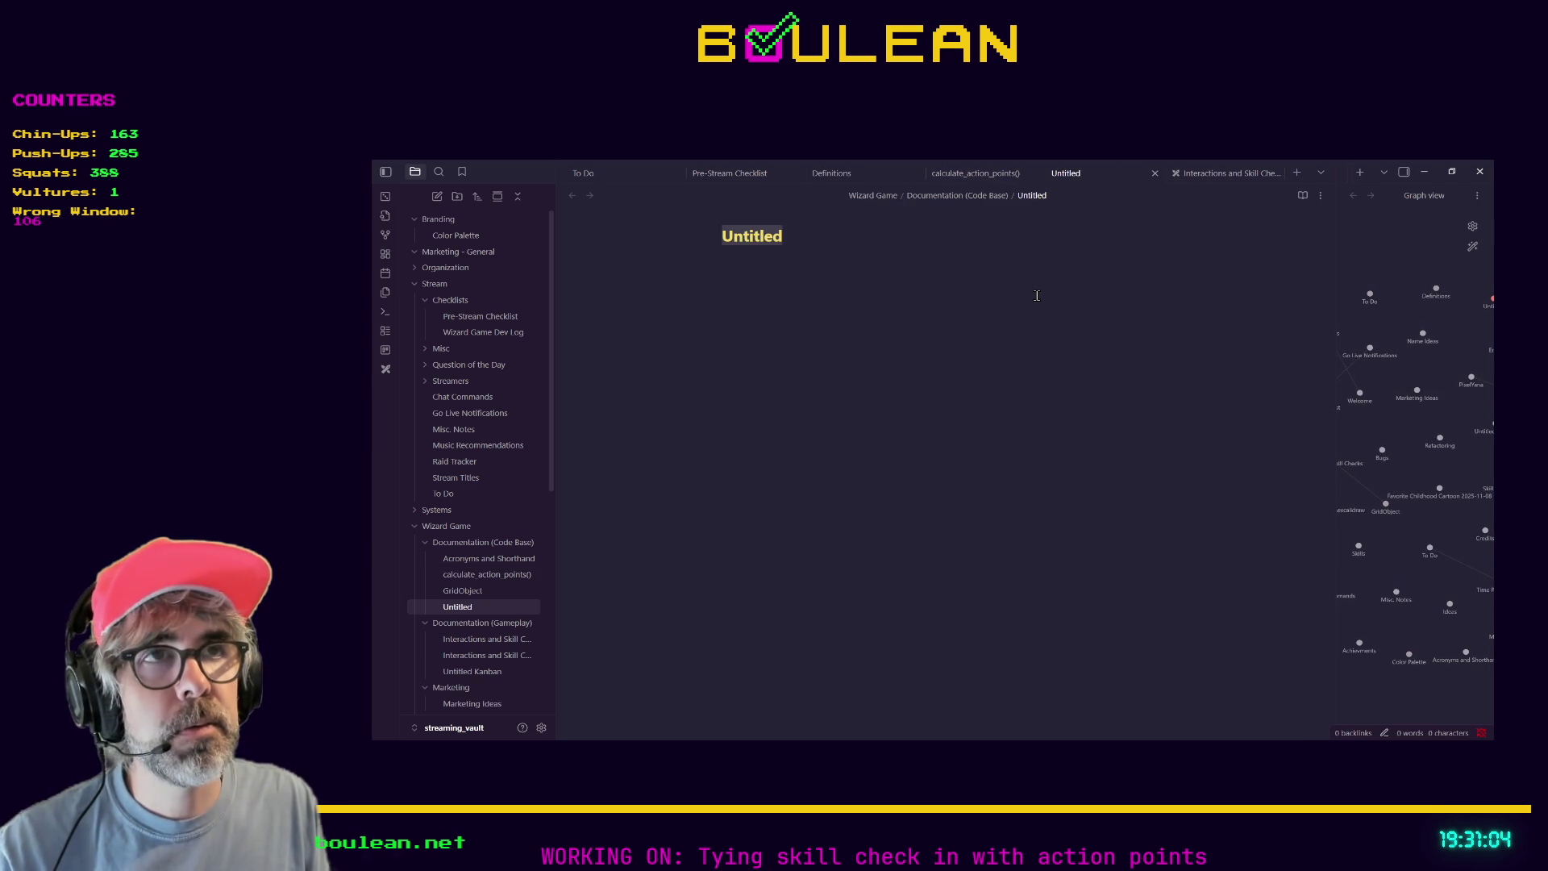
pyautogui.write('git')
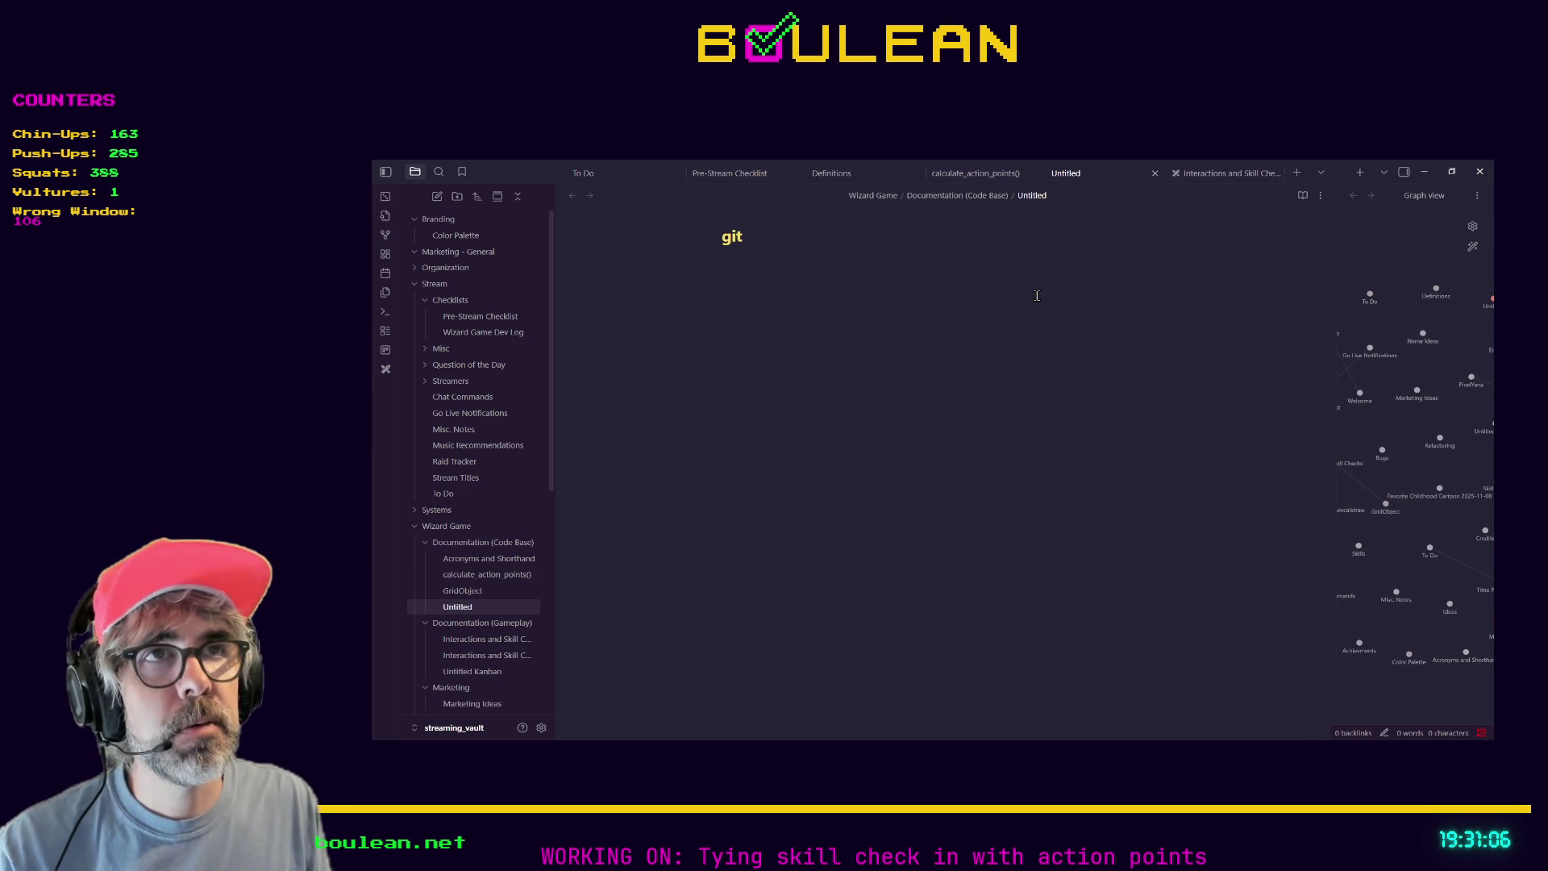
pyautogui.press('BackSpace')
pyautogui.press('BackSpace')
pyautogui.press('BackSpace')
pyautogui.write('Git')
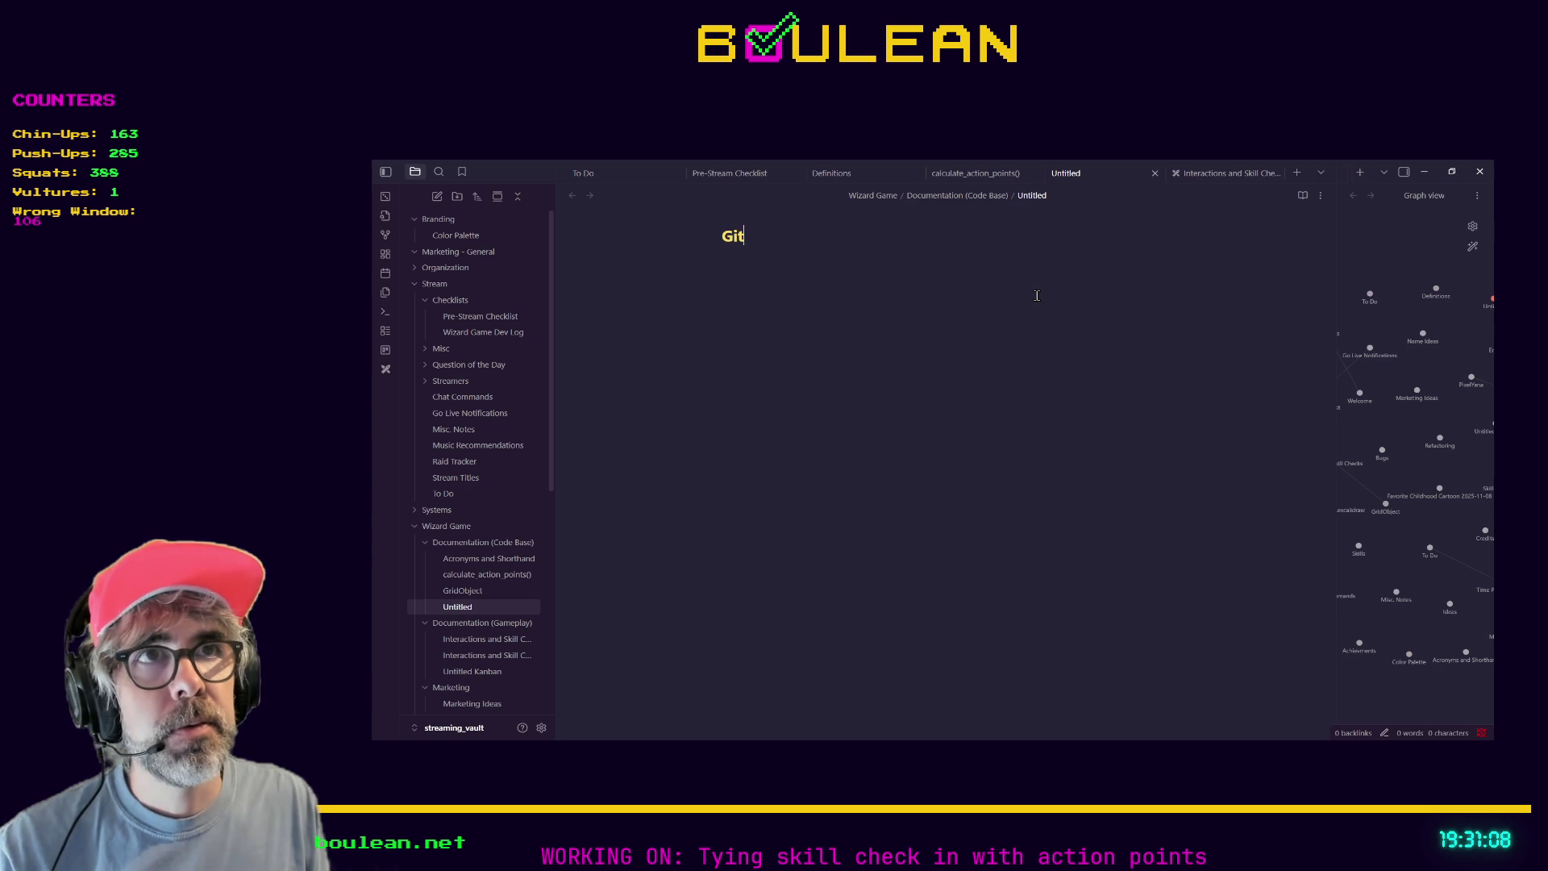
pyautogui.press('Return')
pyautogui.write('#')
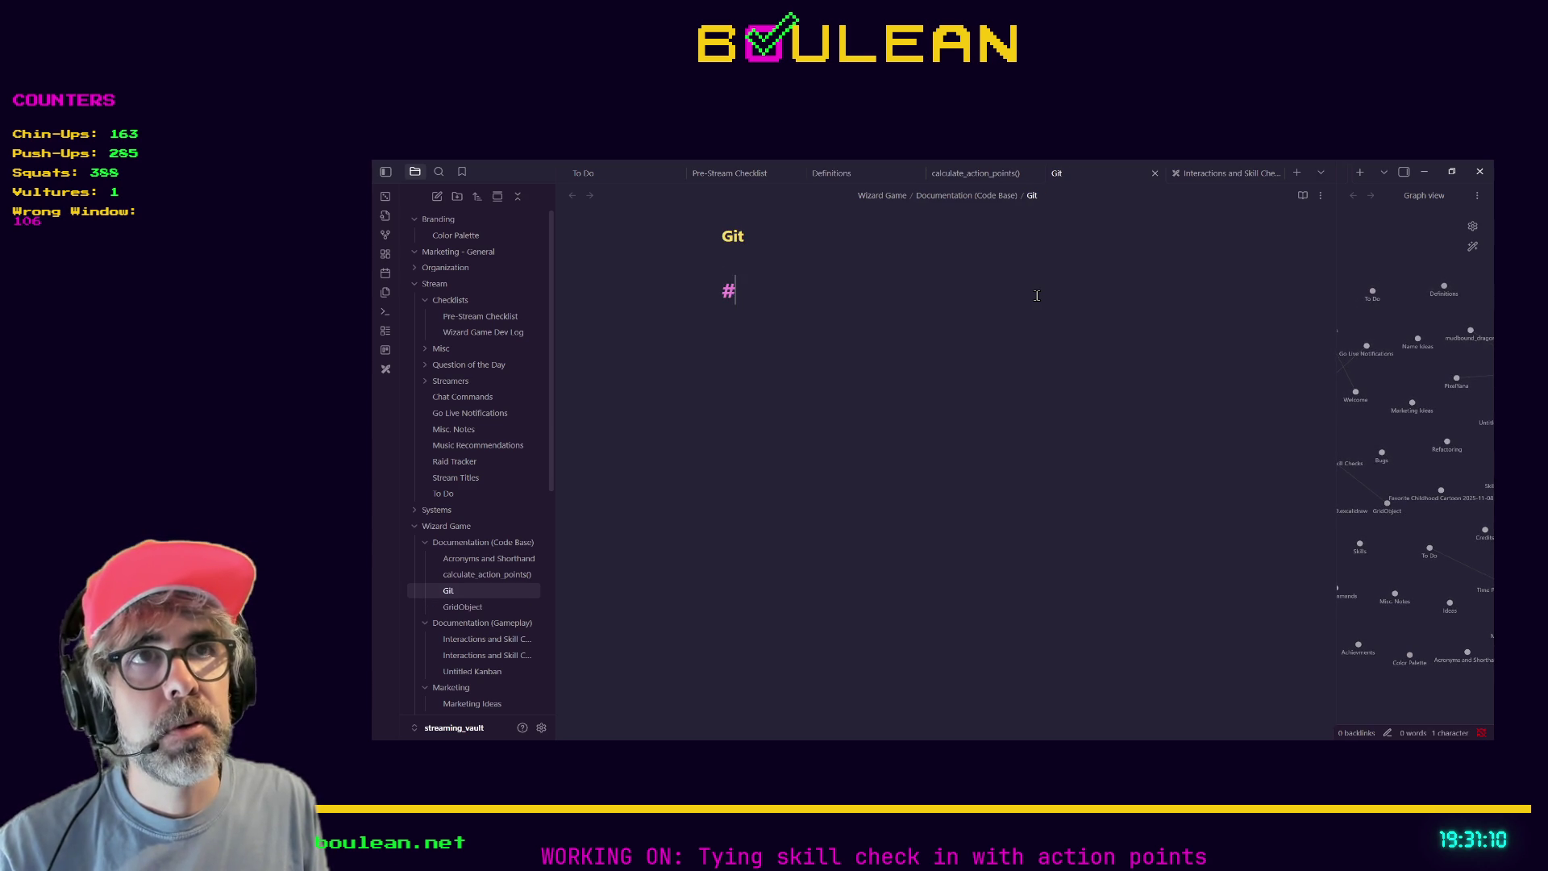
pyautogui.write('# Push to remo')
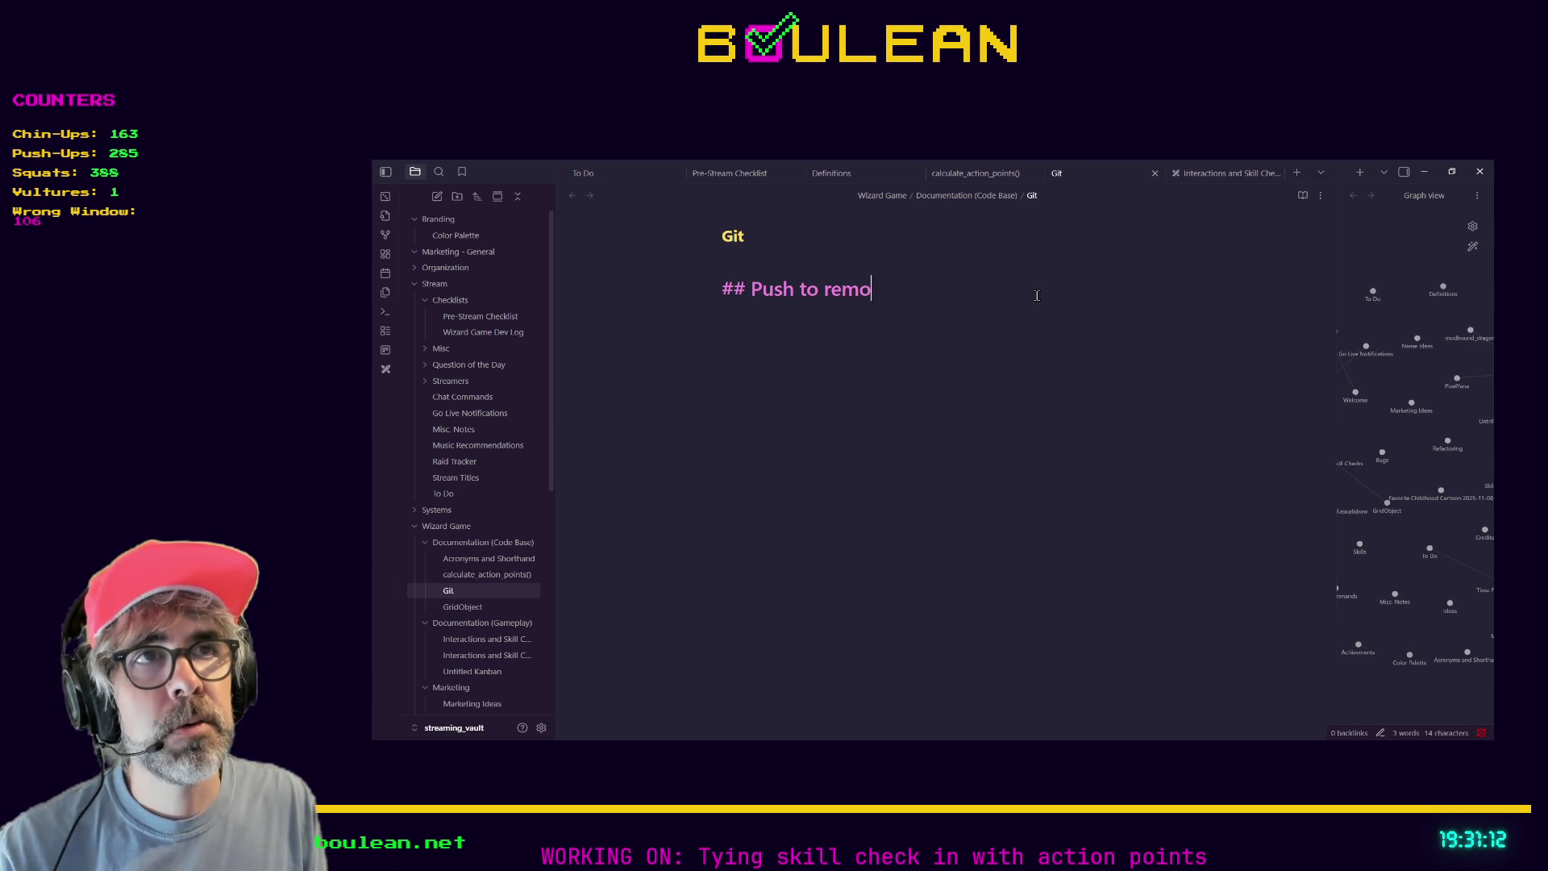
pyautogui.write('te repository')
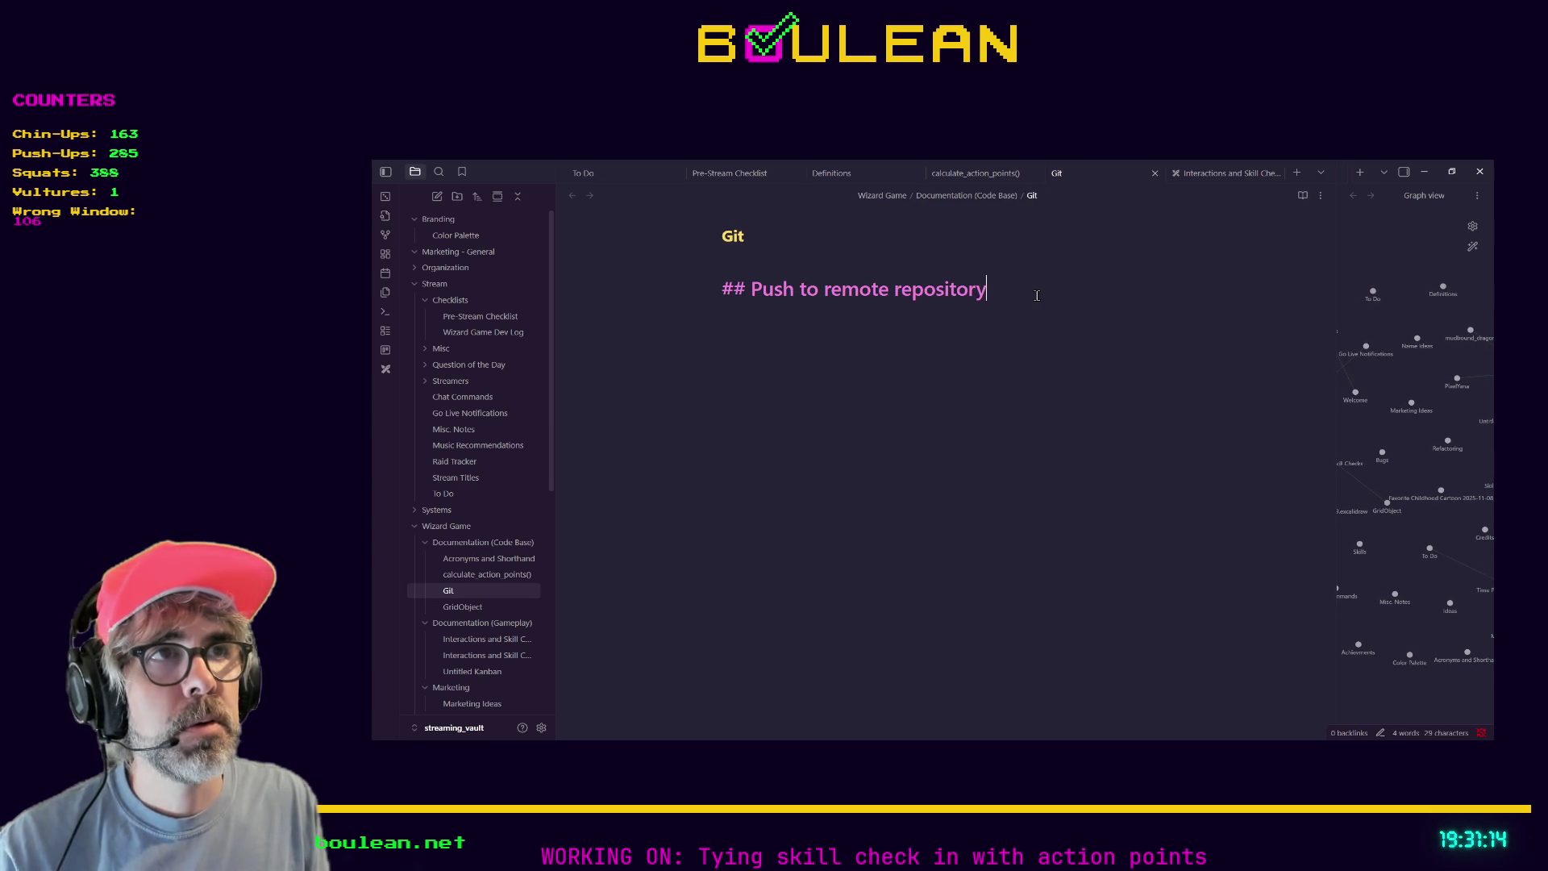
pyautogui.press('Return')
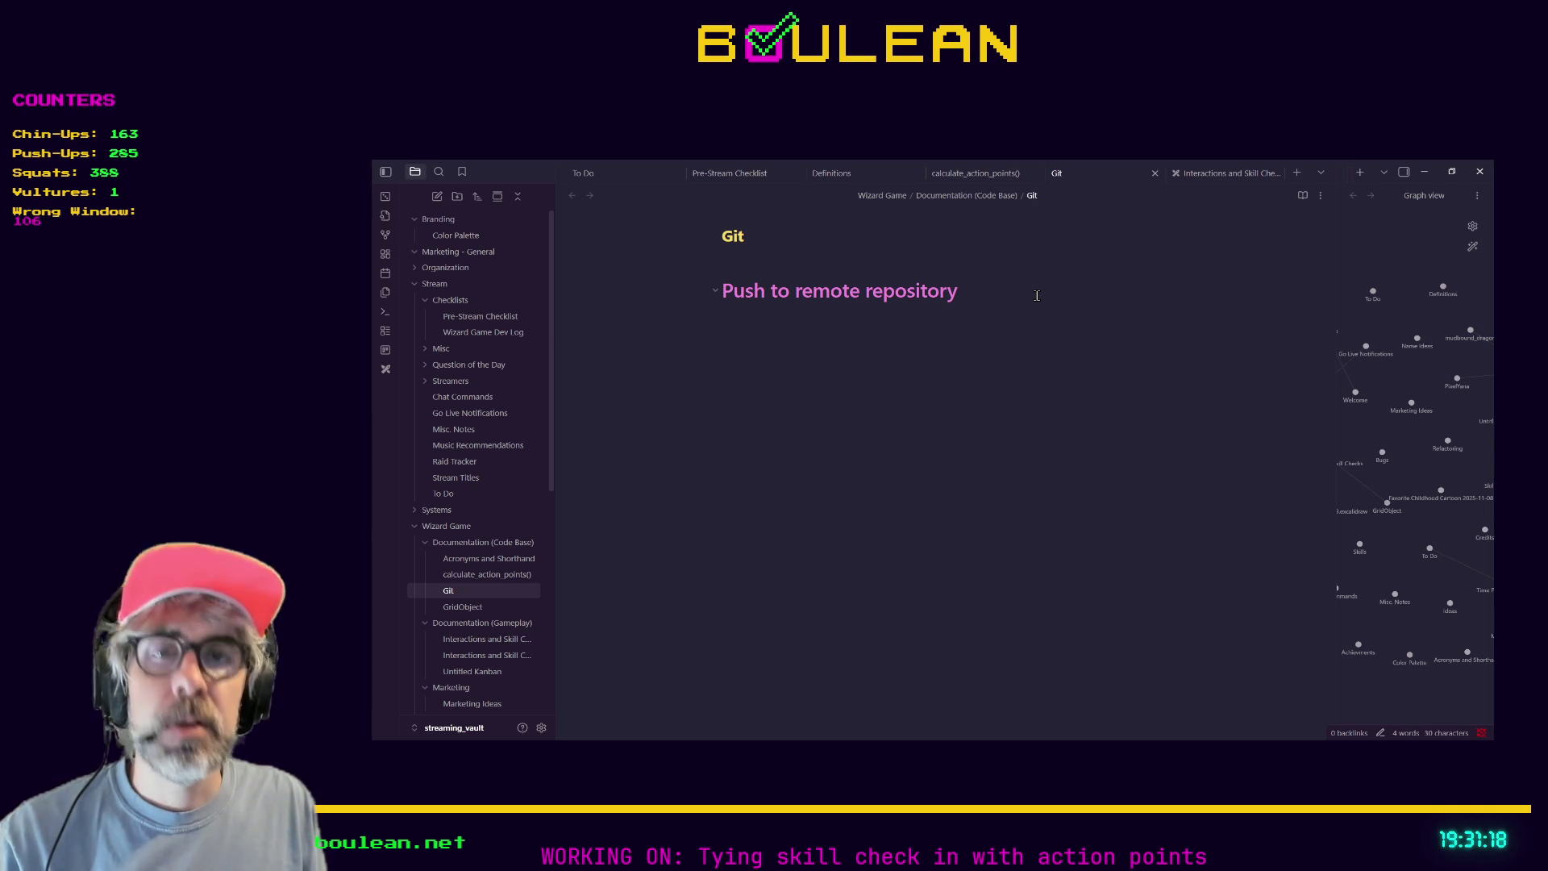
# Write 'git push production main', replacing production with the __NAME_OF_REMOTE_REPOSITORY__ placeholder.
pyautogui.write('git push ')
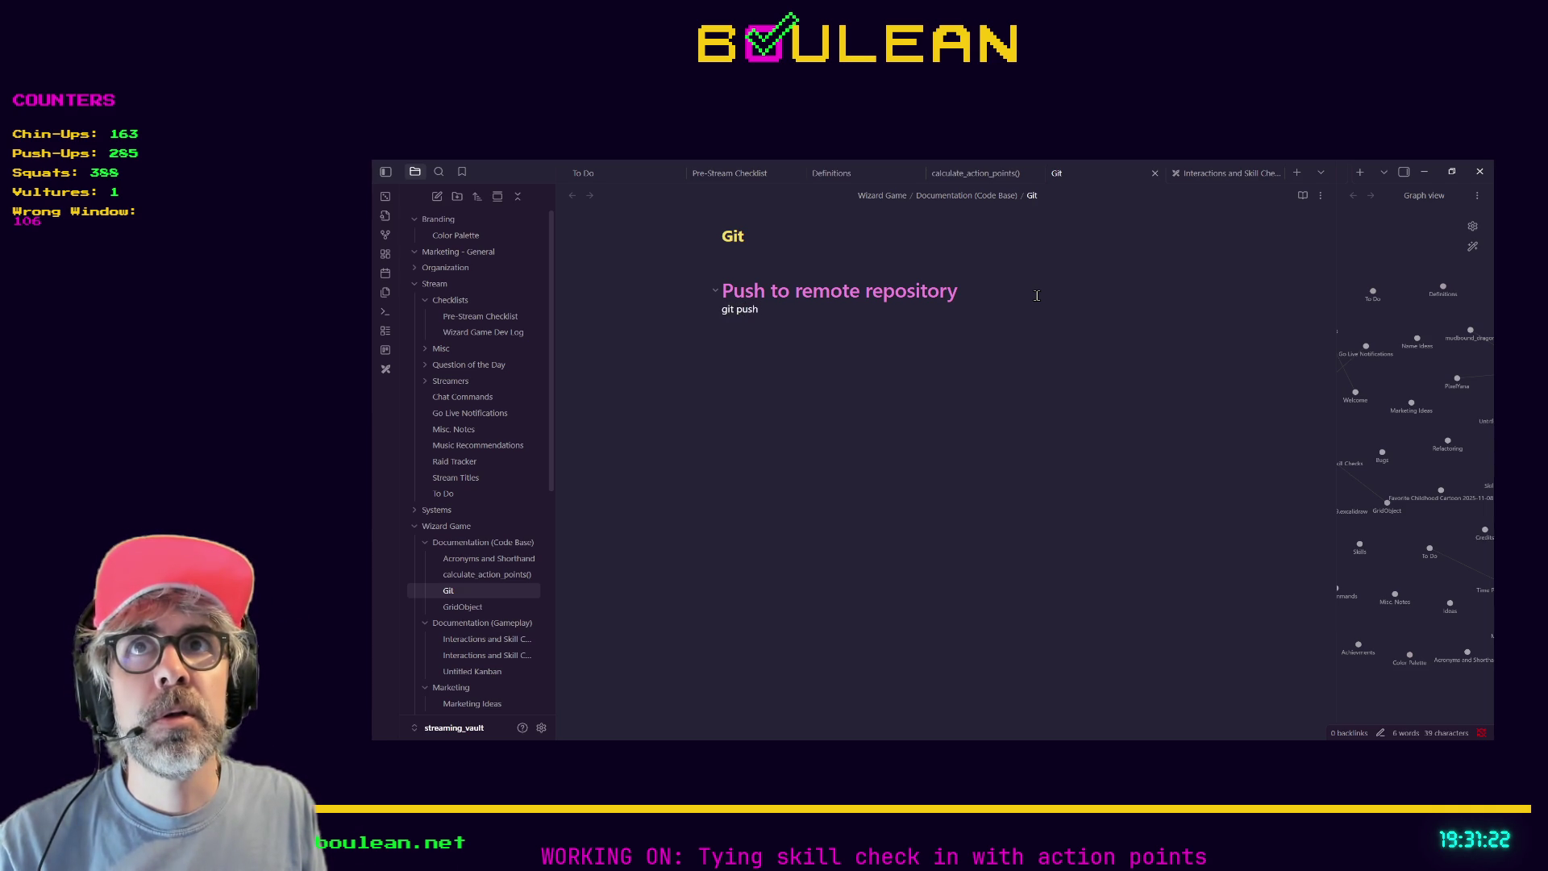
pyautogui.write('prod')
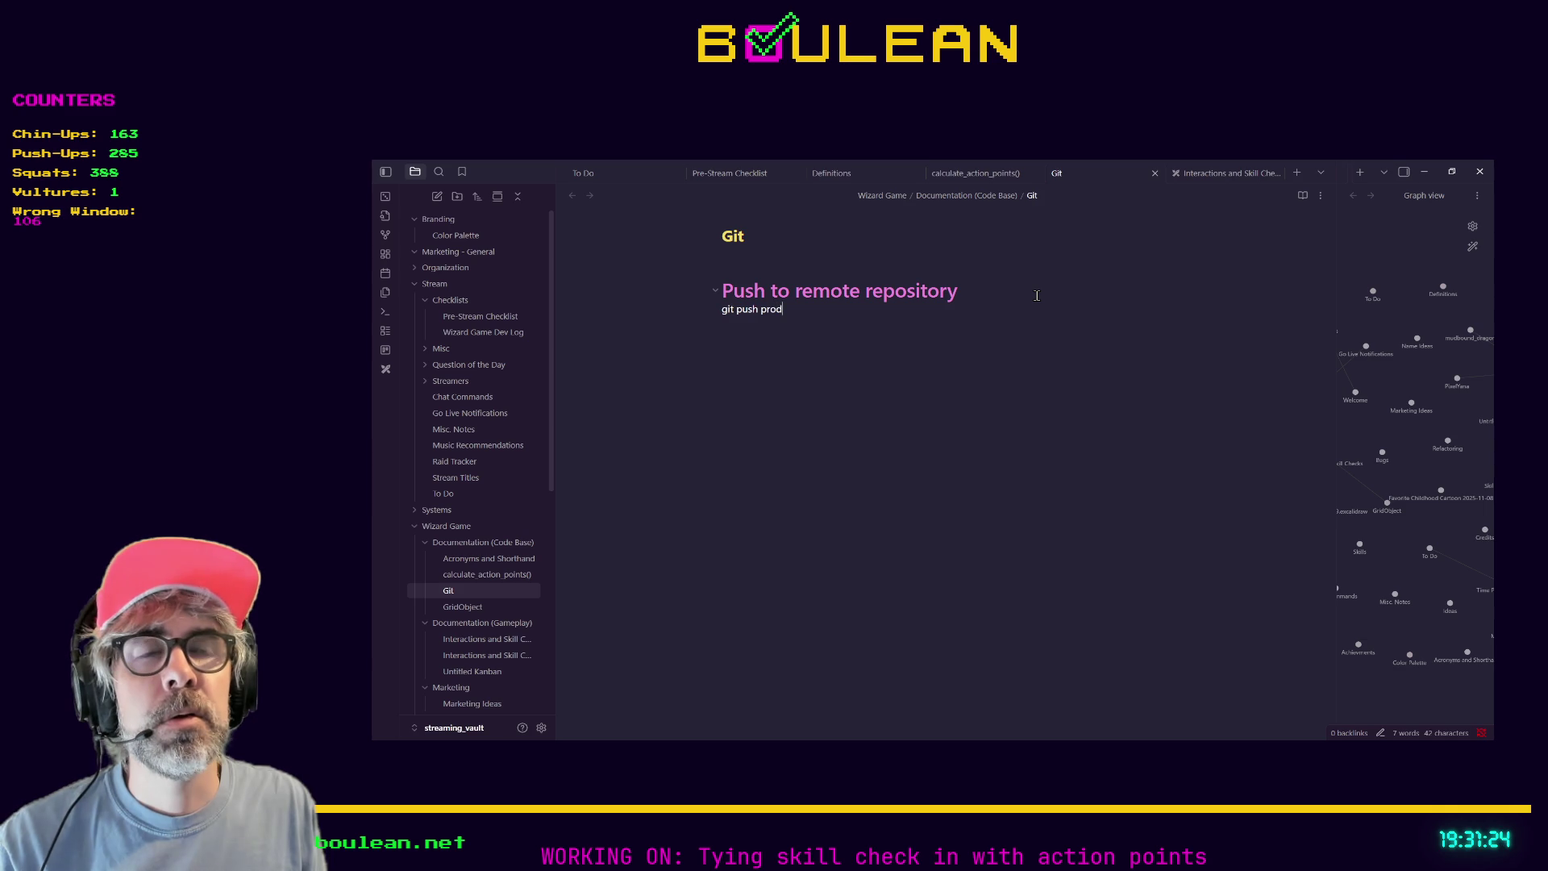
pyautogui.write('uction main')
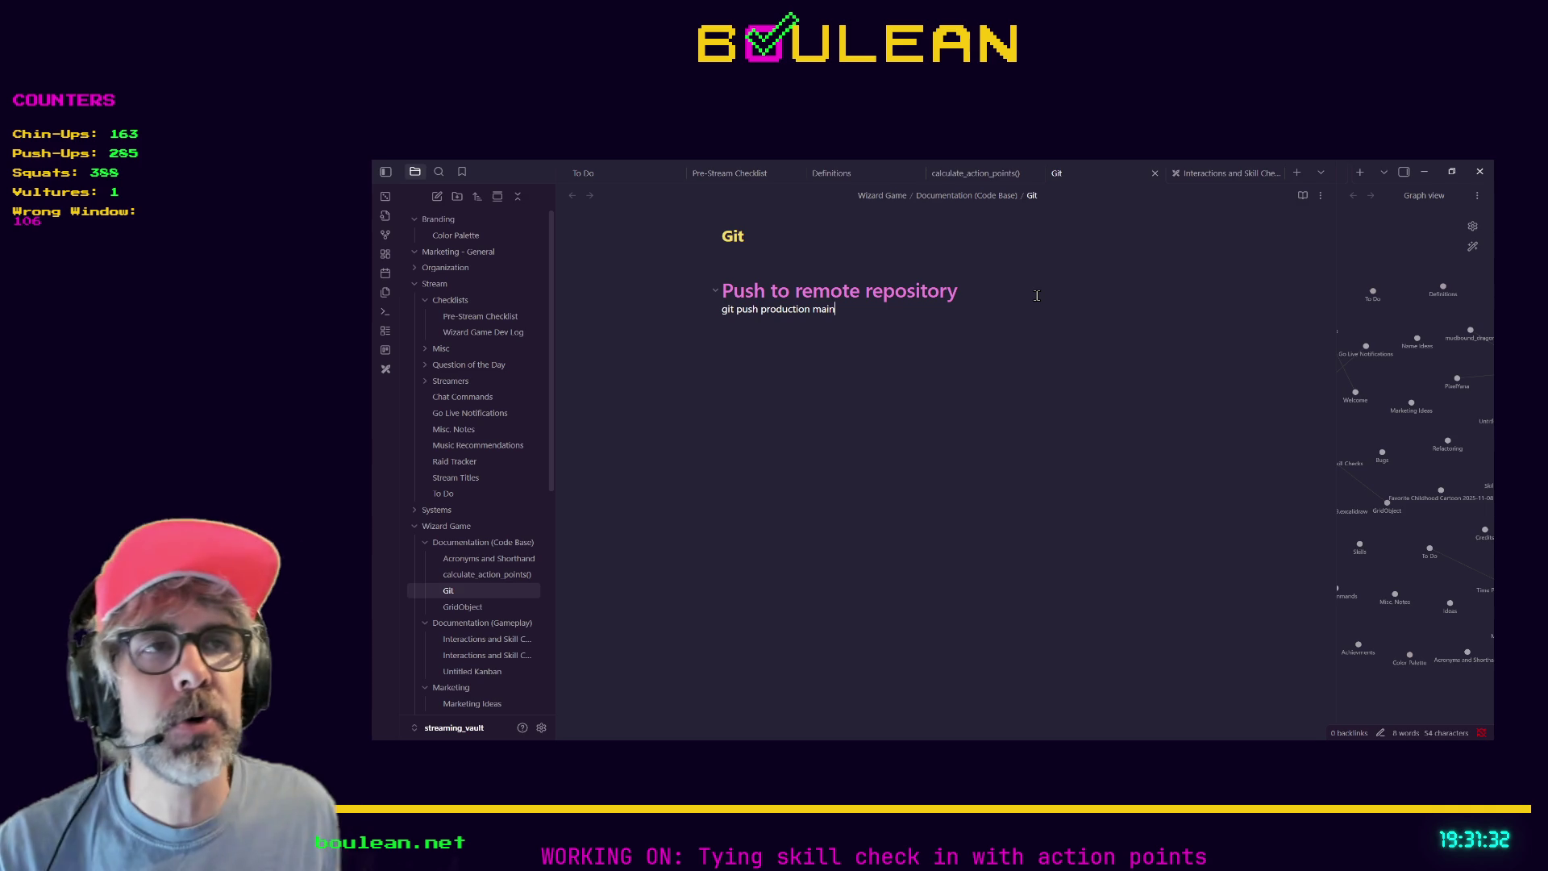
pyautogui.press('Left')
pyautogui.press('Left')
pyautogui.hotkey('shift', 'Left')
pyautogui.hotkey('shift', 'Left')
pyautogui.hotkey('shift', 'Left')
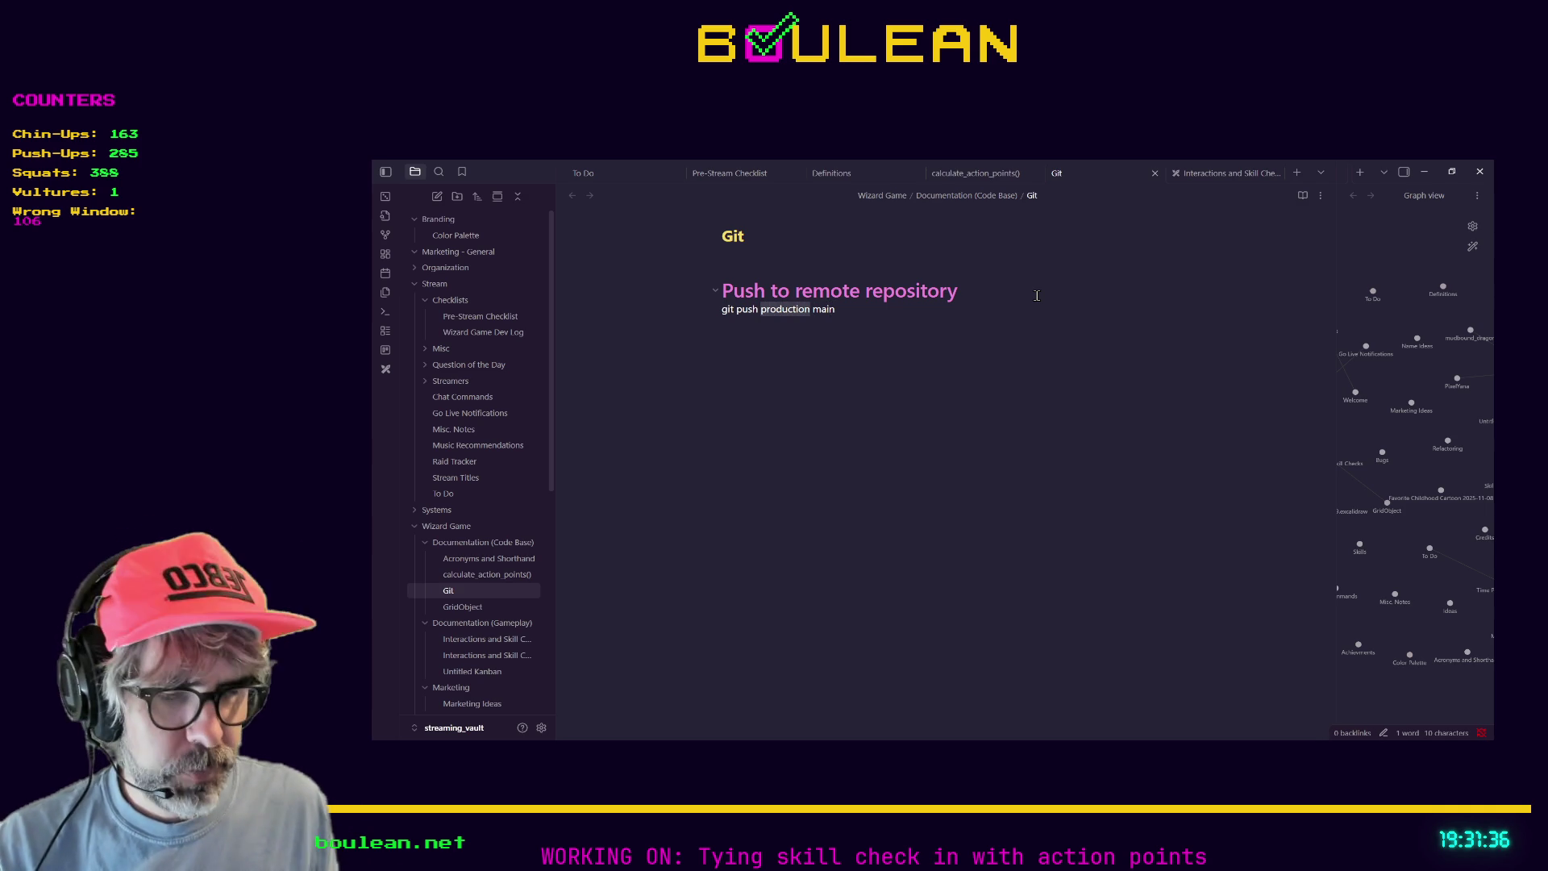
pyautogui.write('__NAME_O')
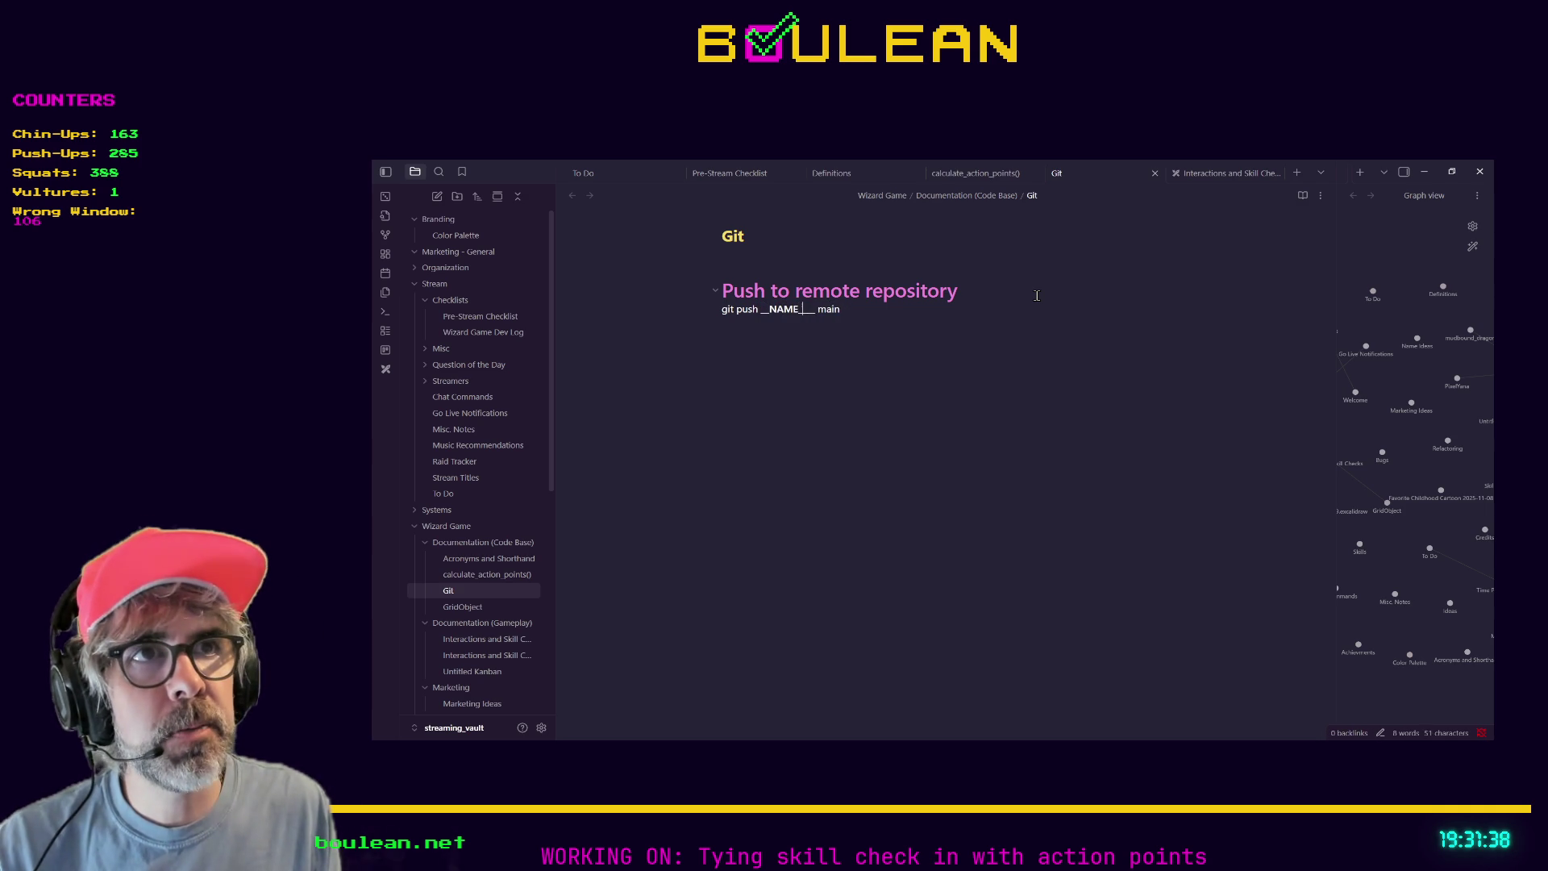
pyautogui.write('F_REMOTE_')
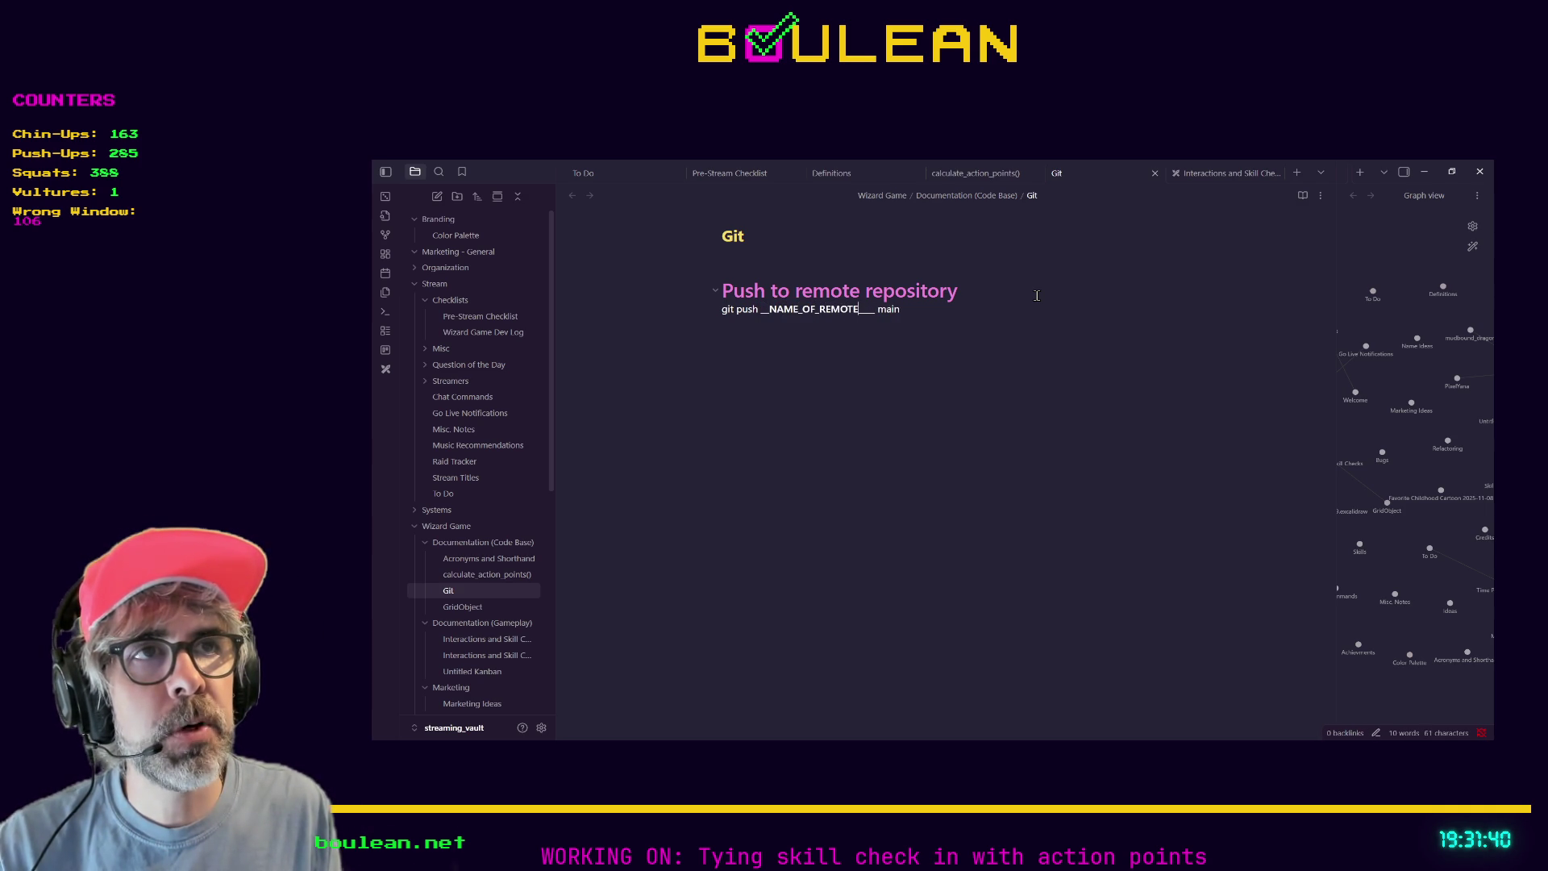
pyautogui.write('REPOSITORY')
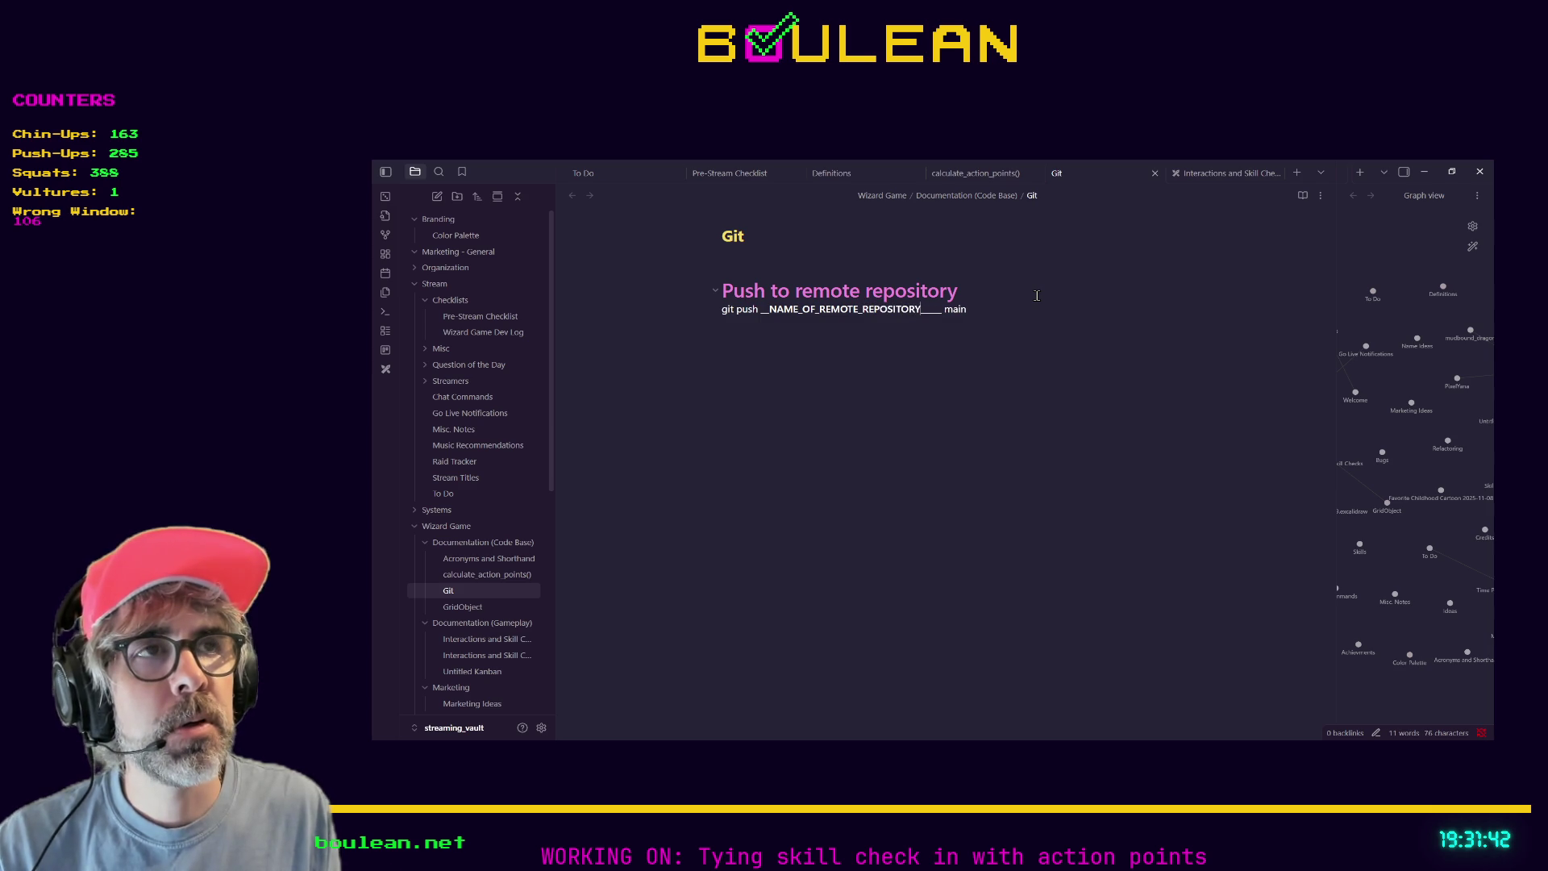
pyautogui.press('Right')
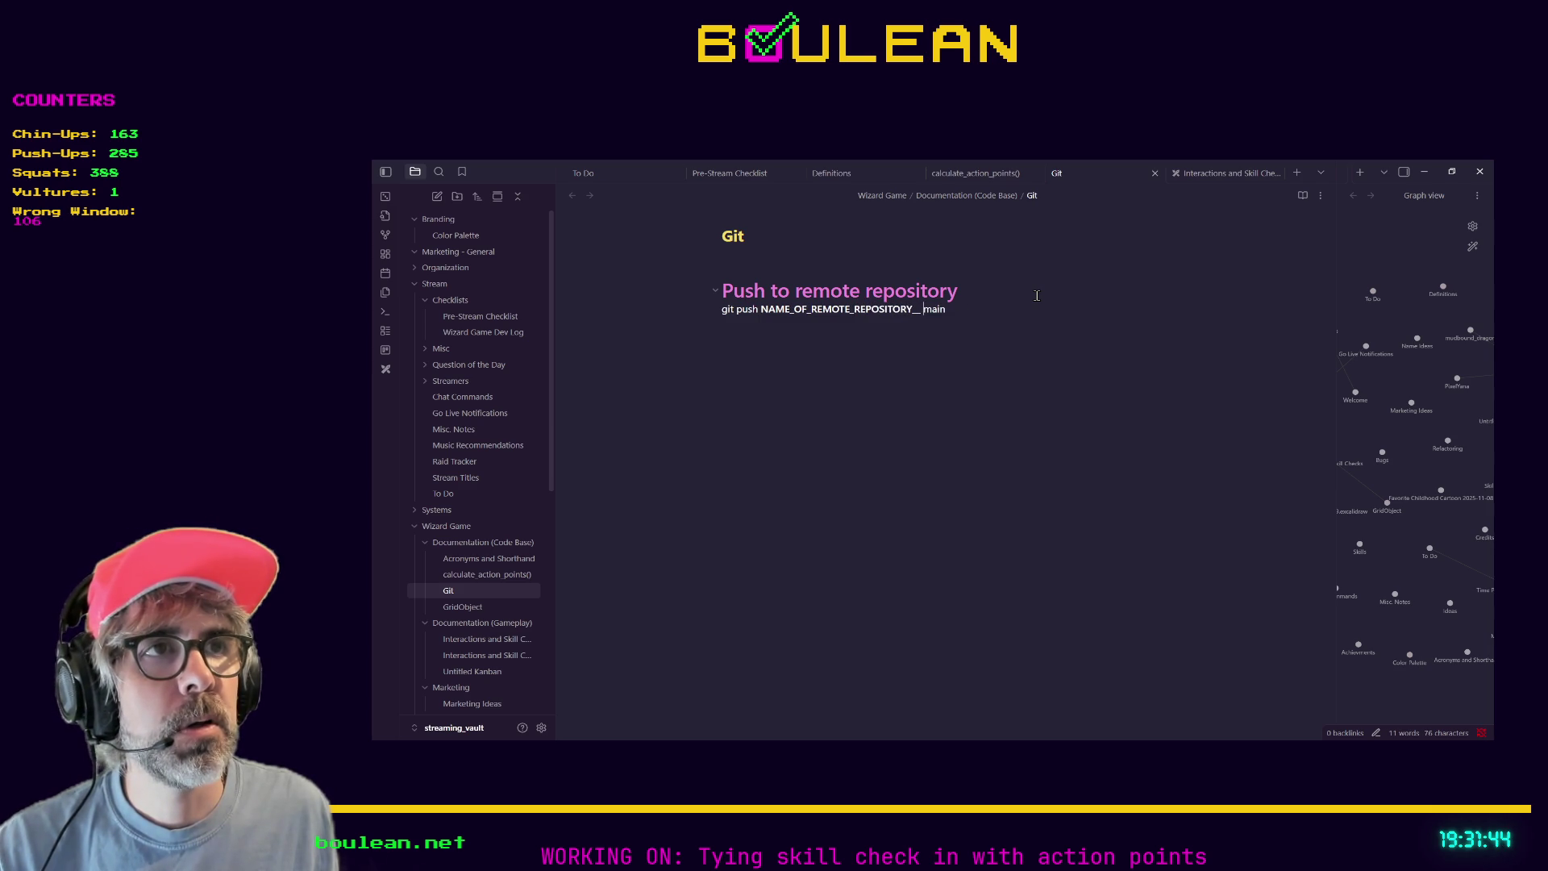
pyautogui.press('Right')
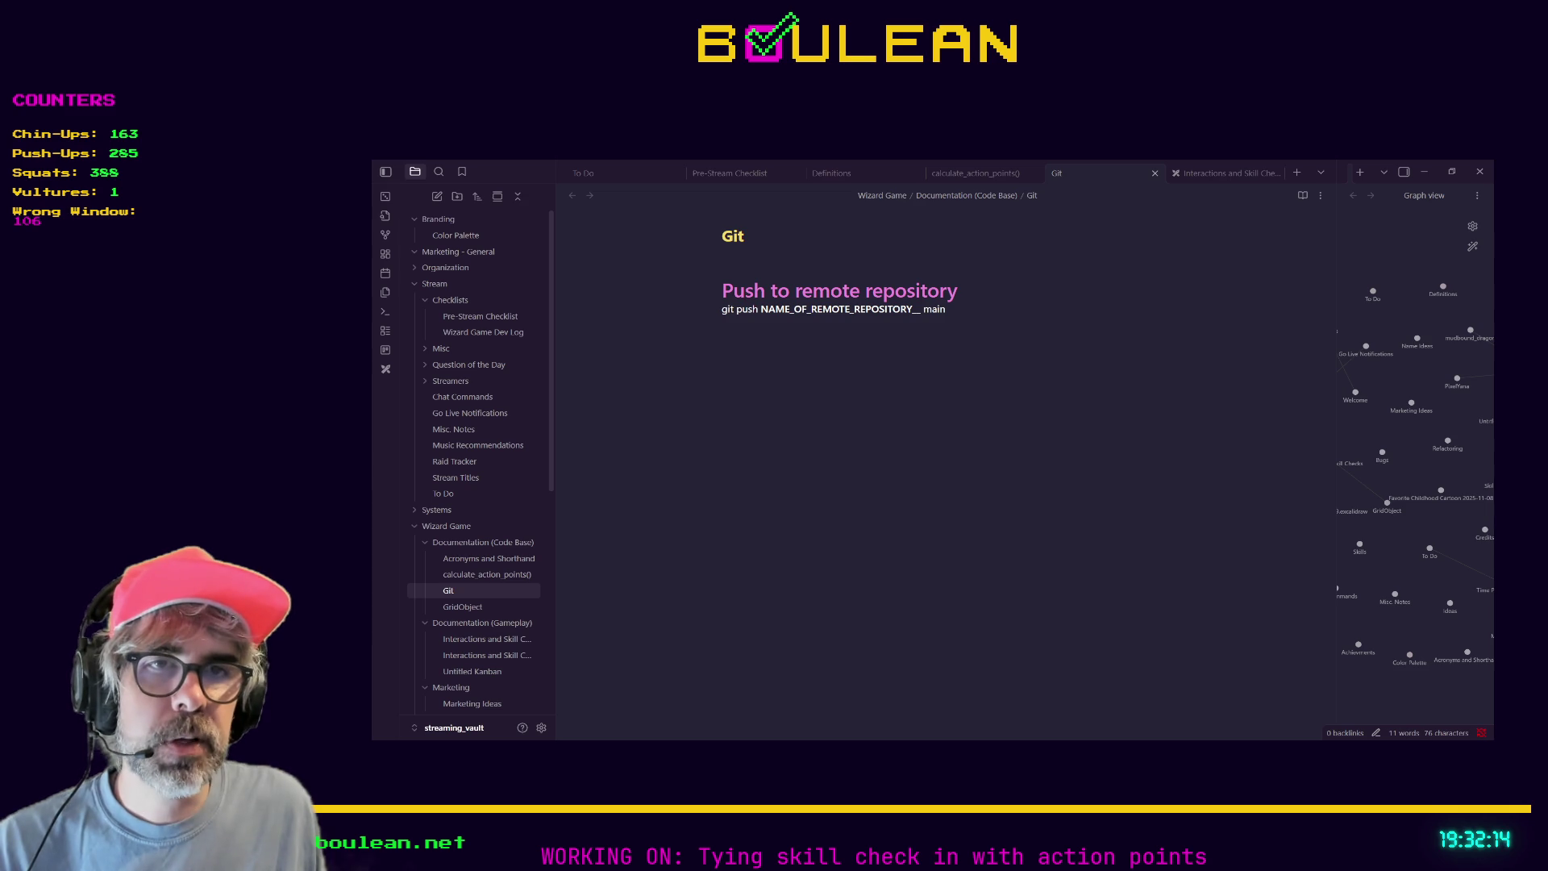
pyautogui.scroll(-3, 476, 548)
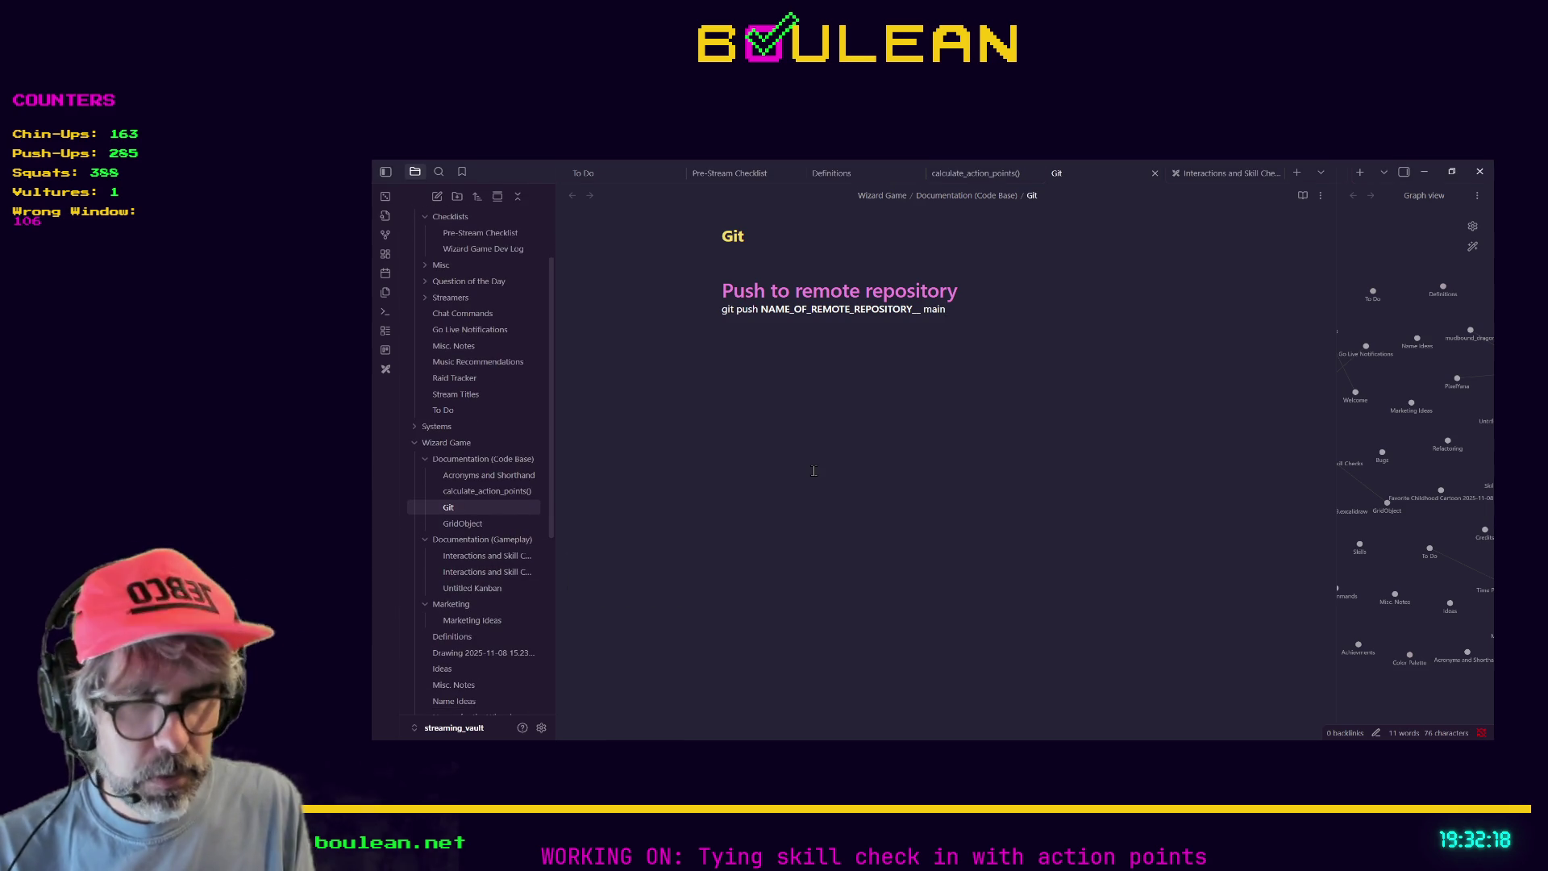
# Open the Name Ideas note through the quick switcher search 'game'.
pyautogui.hotkey('ctrl', 'o')
pyautogui.write('game')
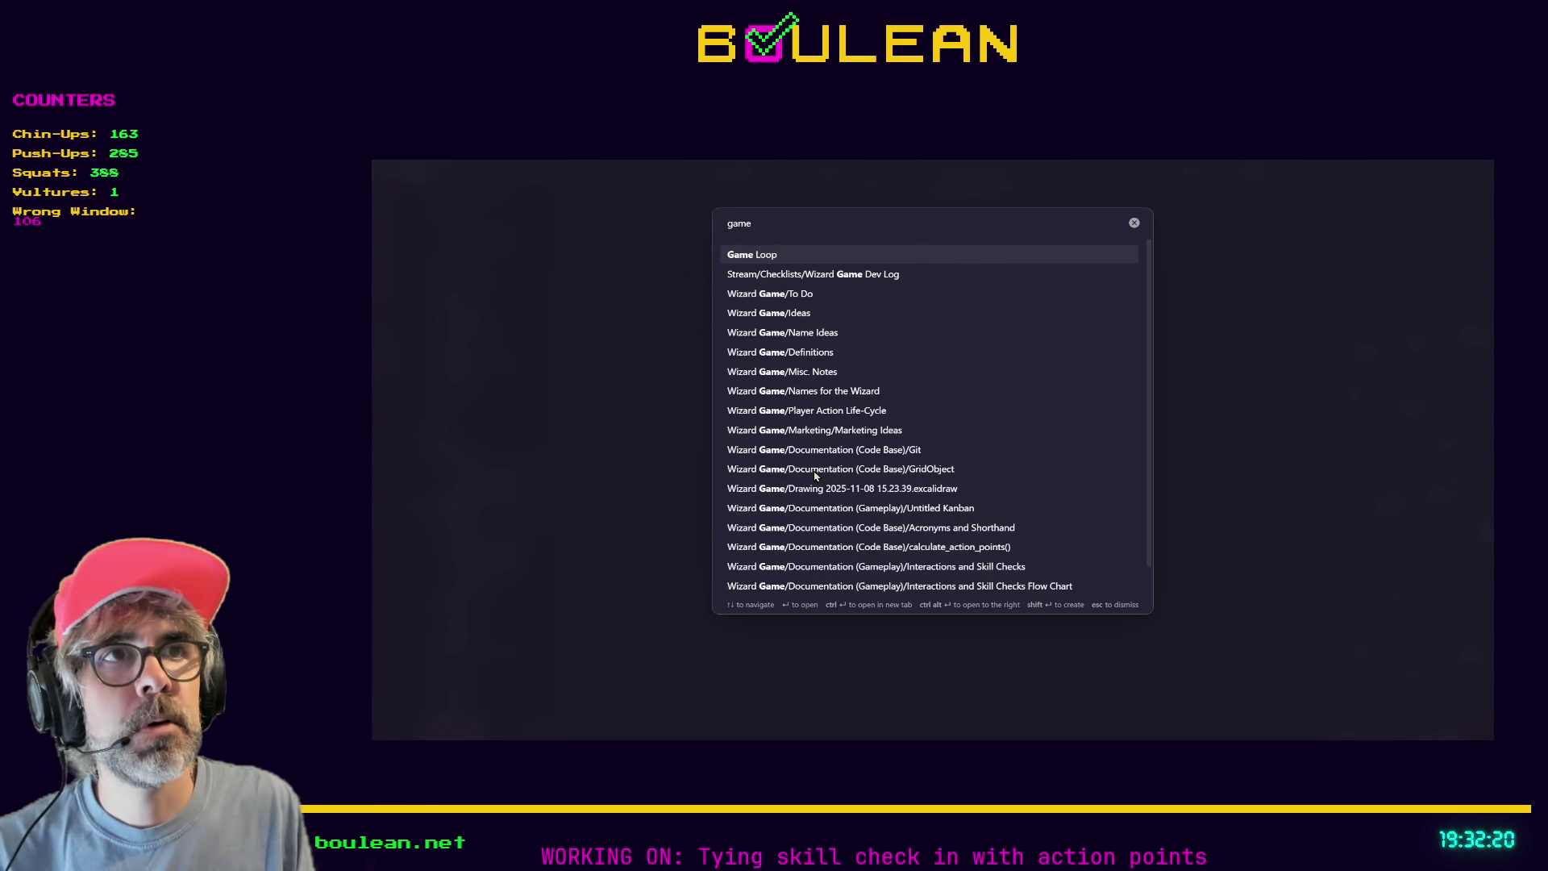
pyautogui.press('Down')
pyautogui.press('Down')
pyautogui.press('Down')
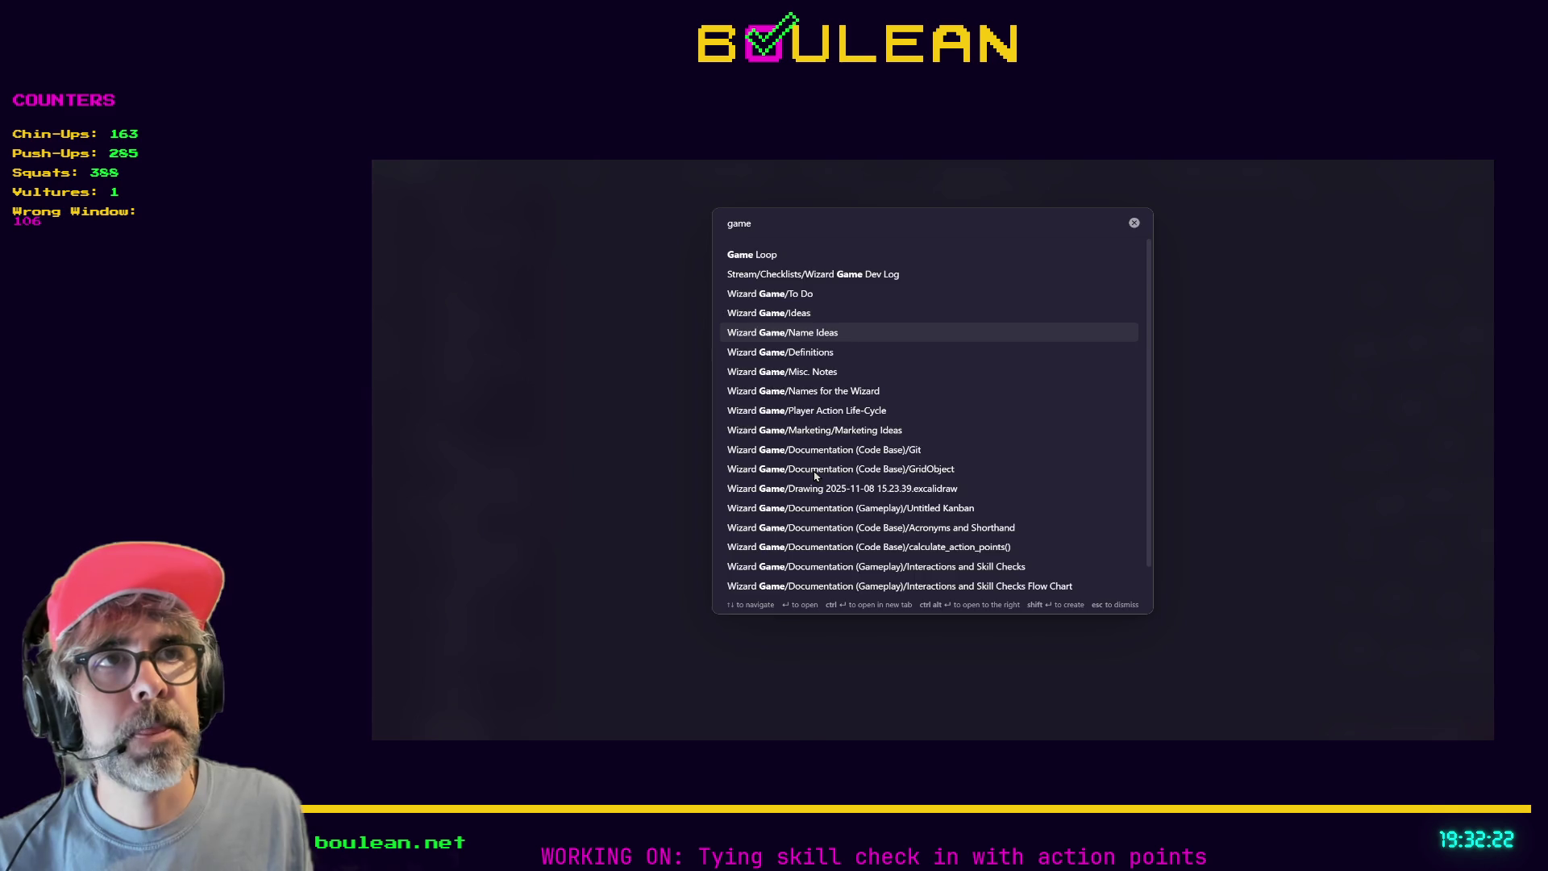
pyautogui.press('Return')
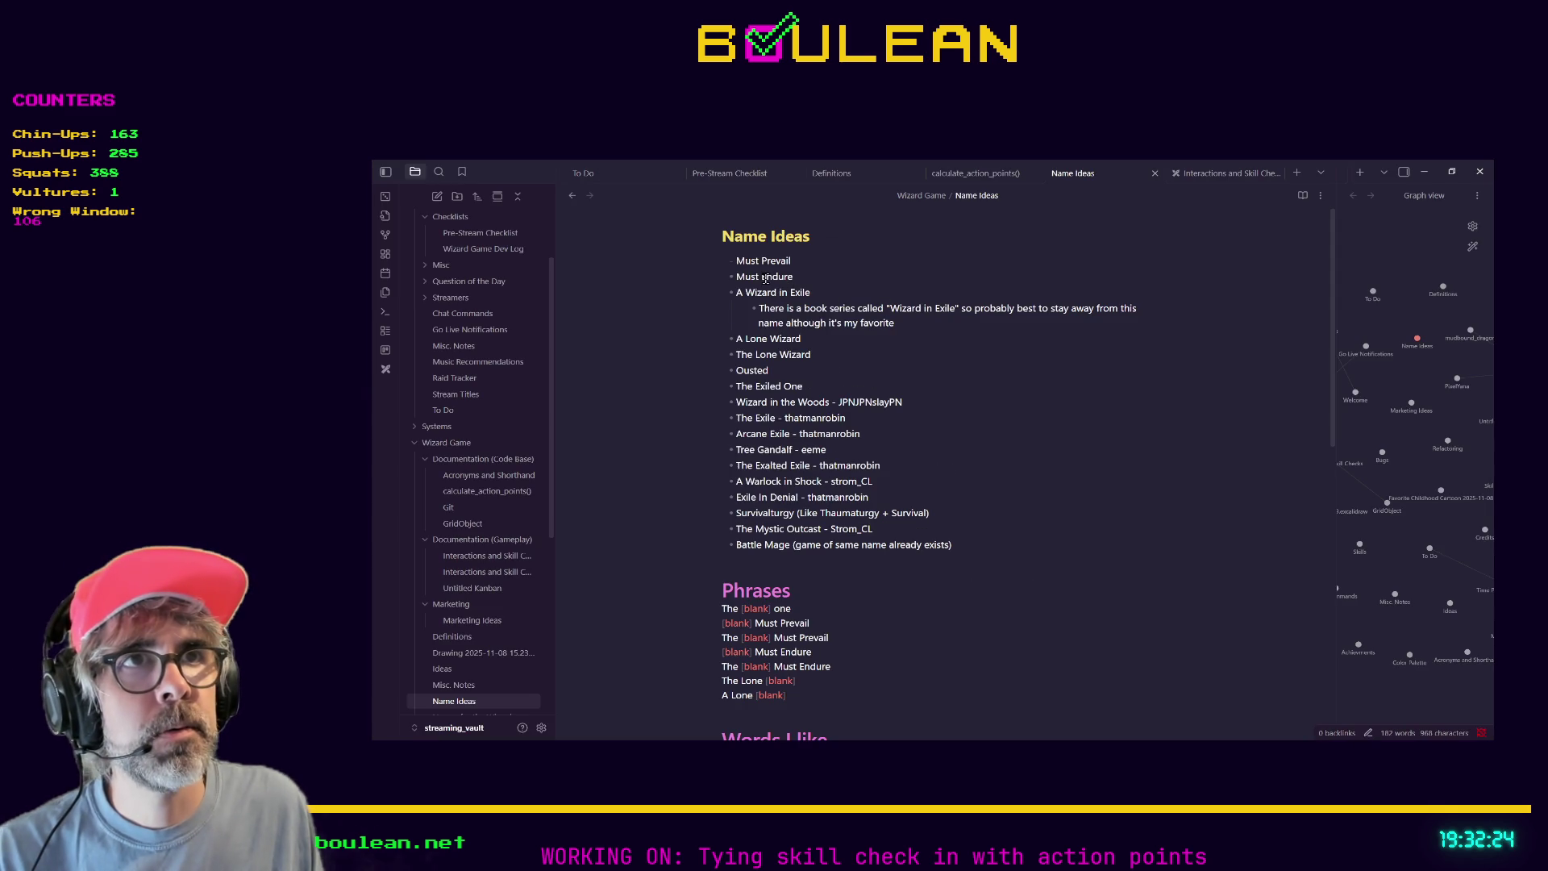
pyautogui.click(822, 291)
pyautogui.tripleClick(823, 292)
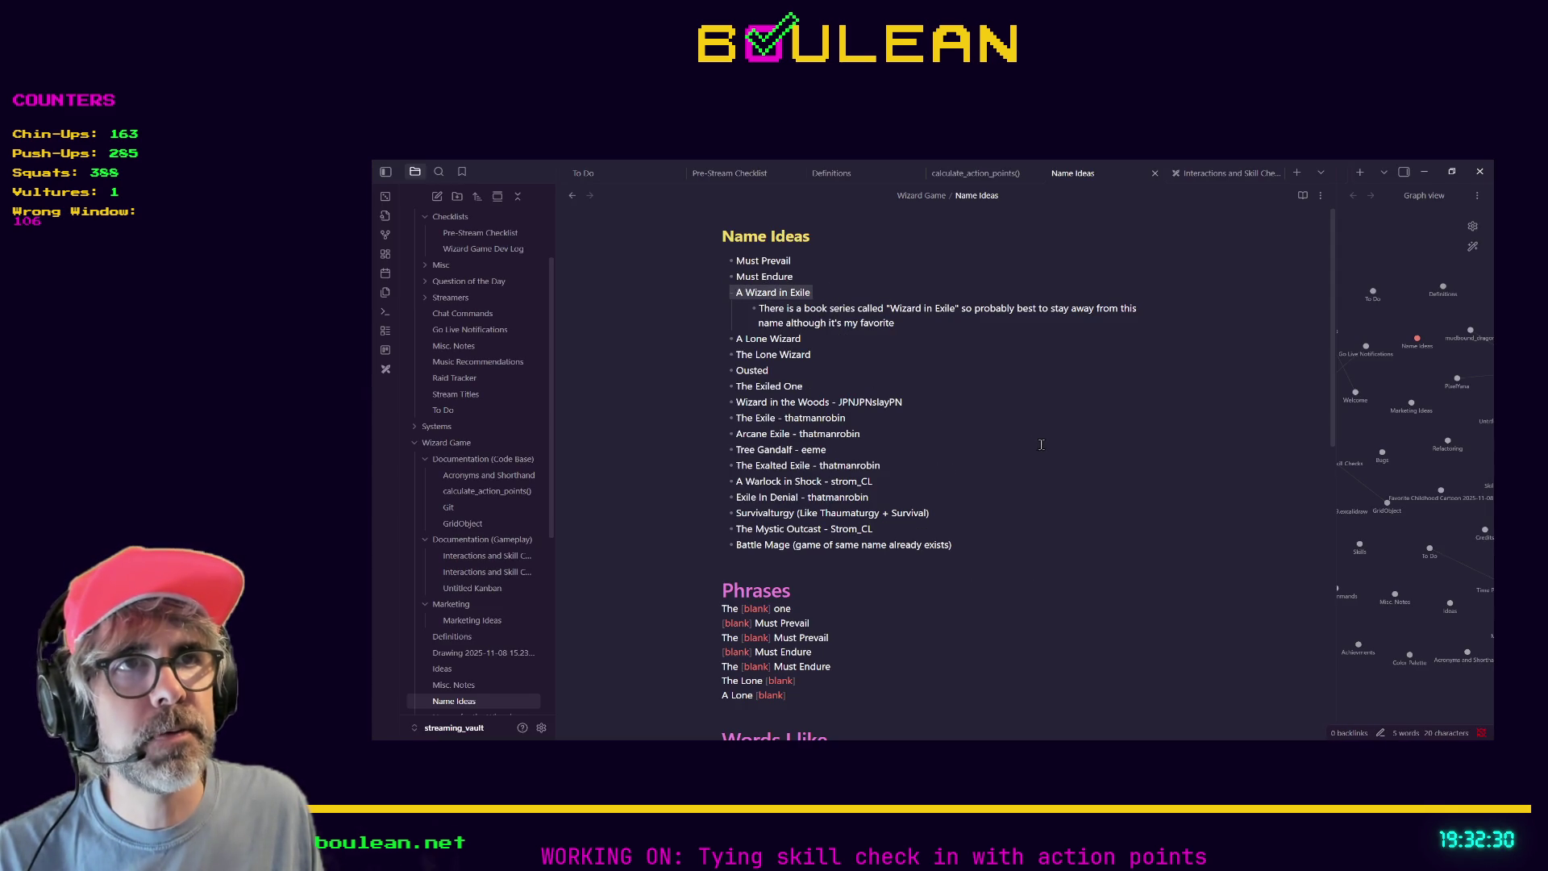
# Scroll down to the end of the Words I like list.
pyautogui.scroll(-1, 992, 472)
pyautogui.scroll(-1, 992, 472)
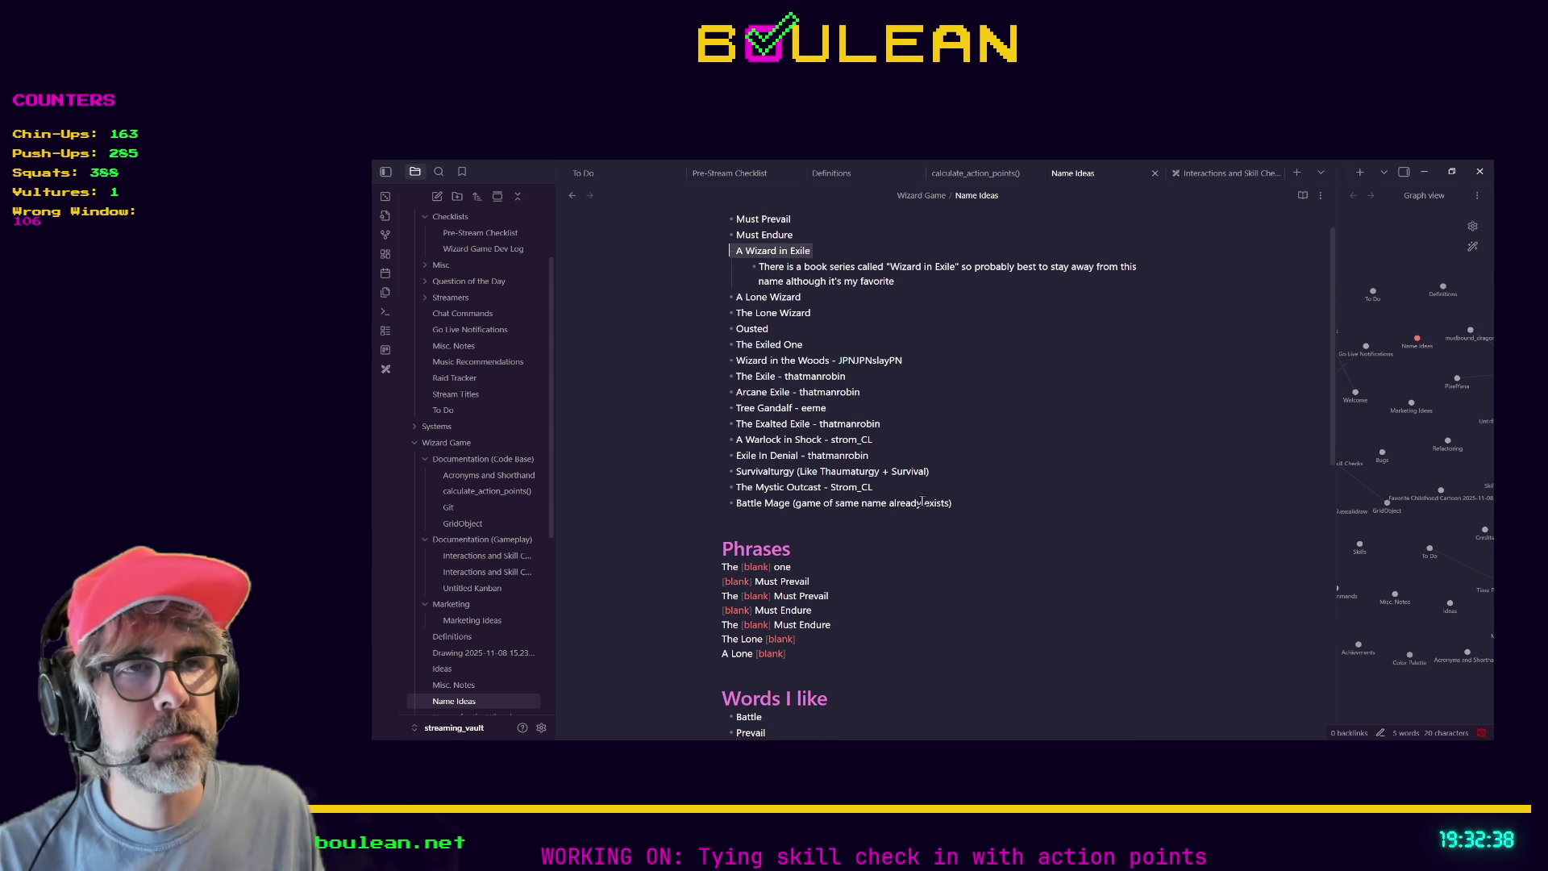
pyautogui.scroll(-2, 923, 506)
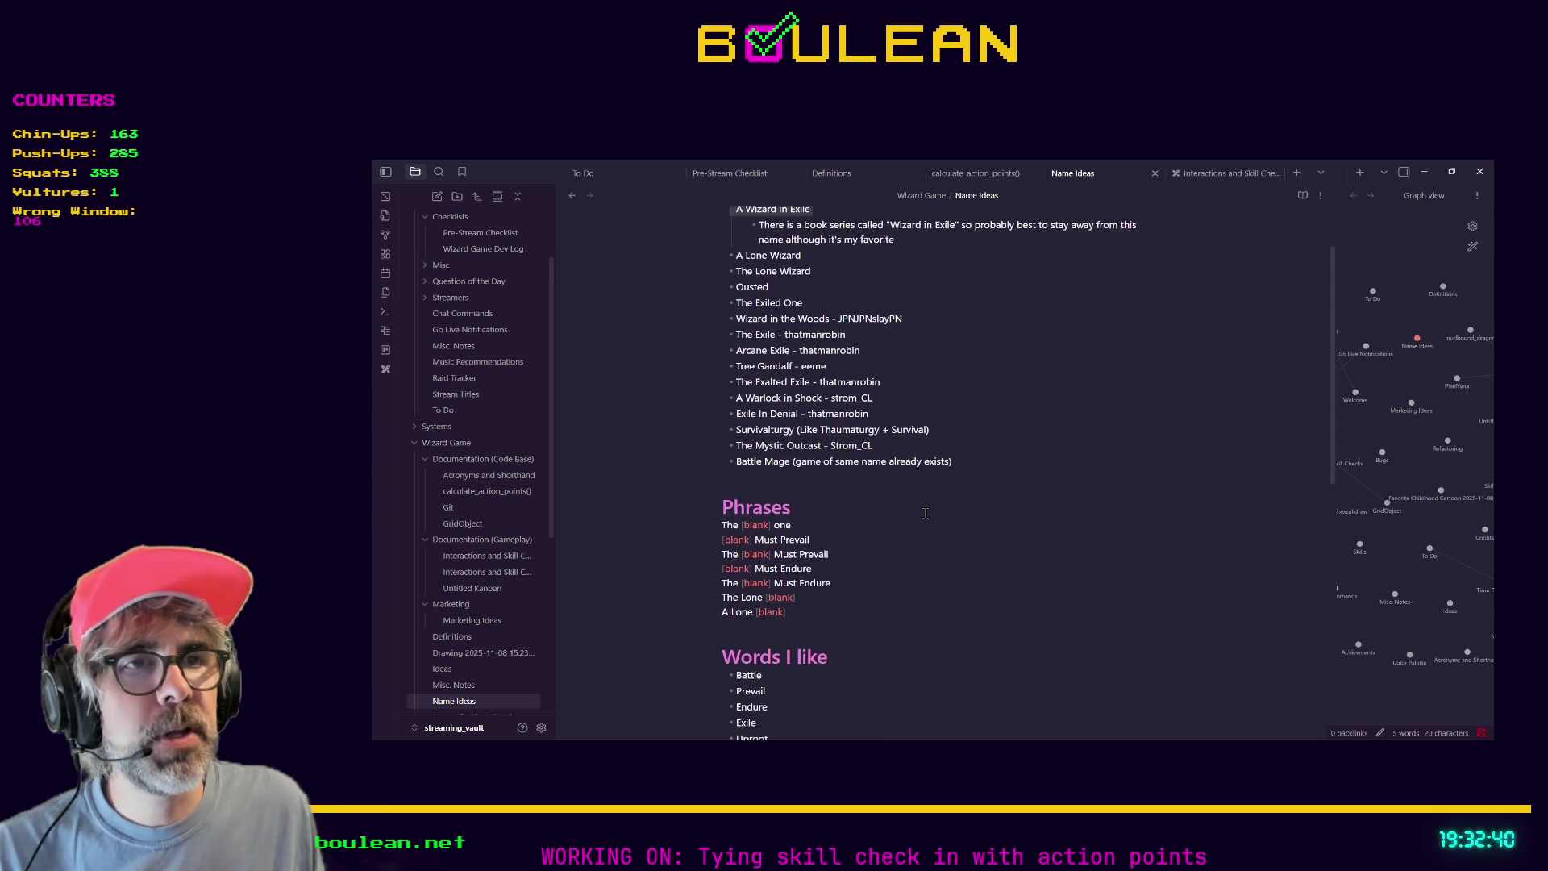
pyautogui.scroll(-6, 925, 513)
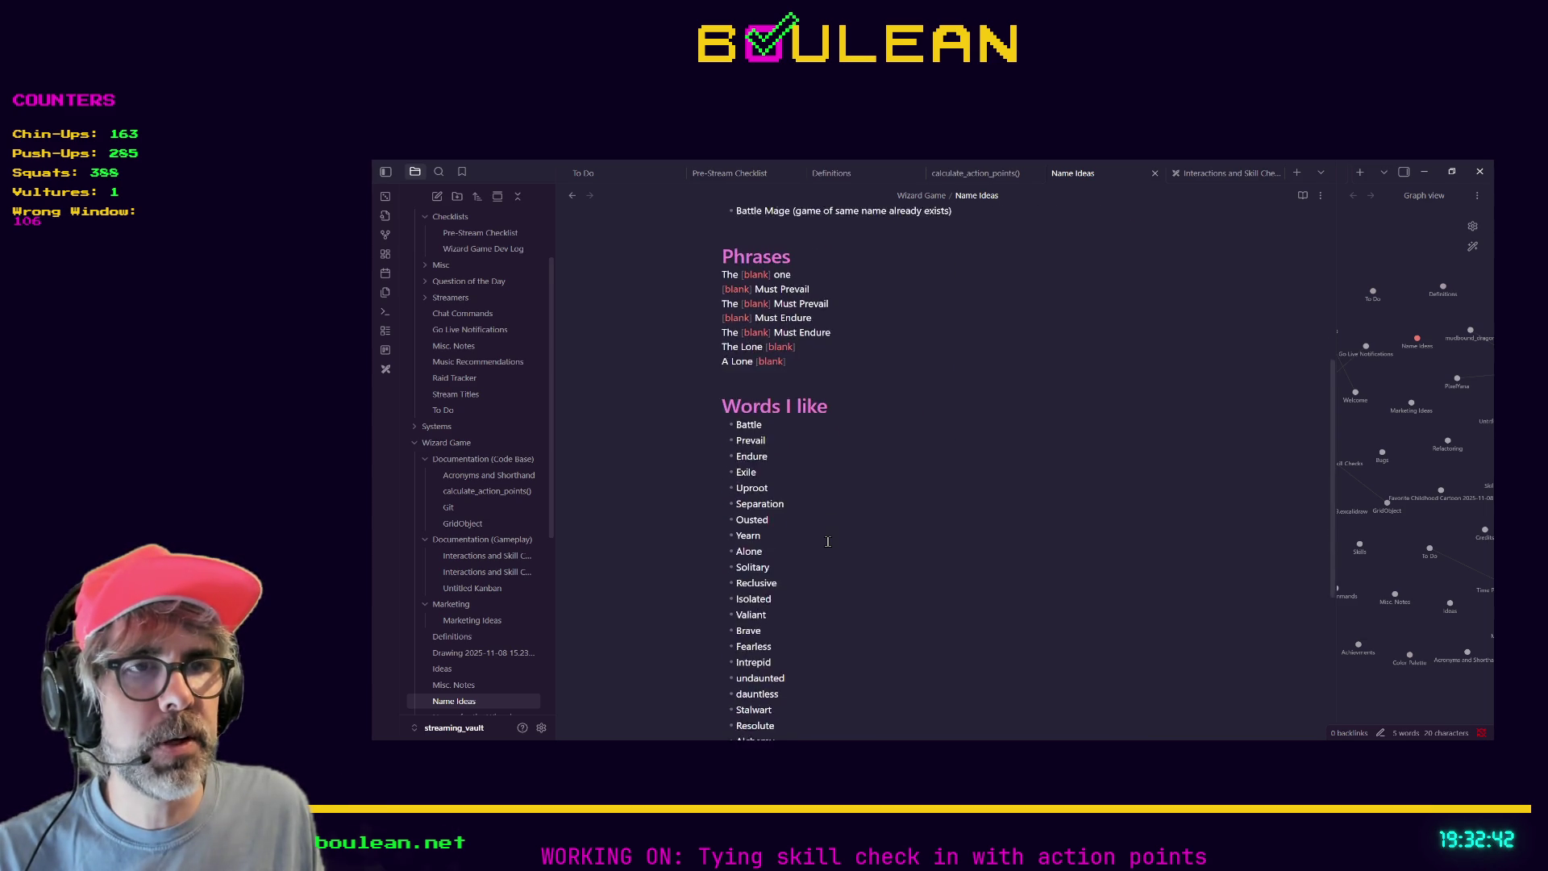
pyautogui.scroll(-2, 827, 541)
pyautogui.click(818, 674)
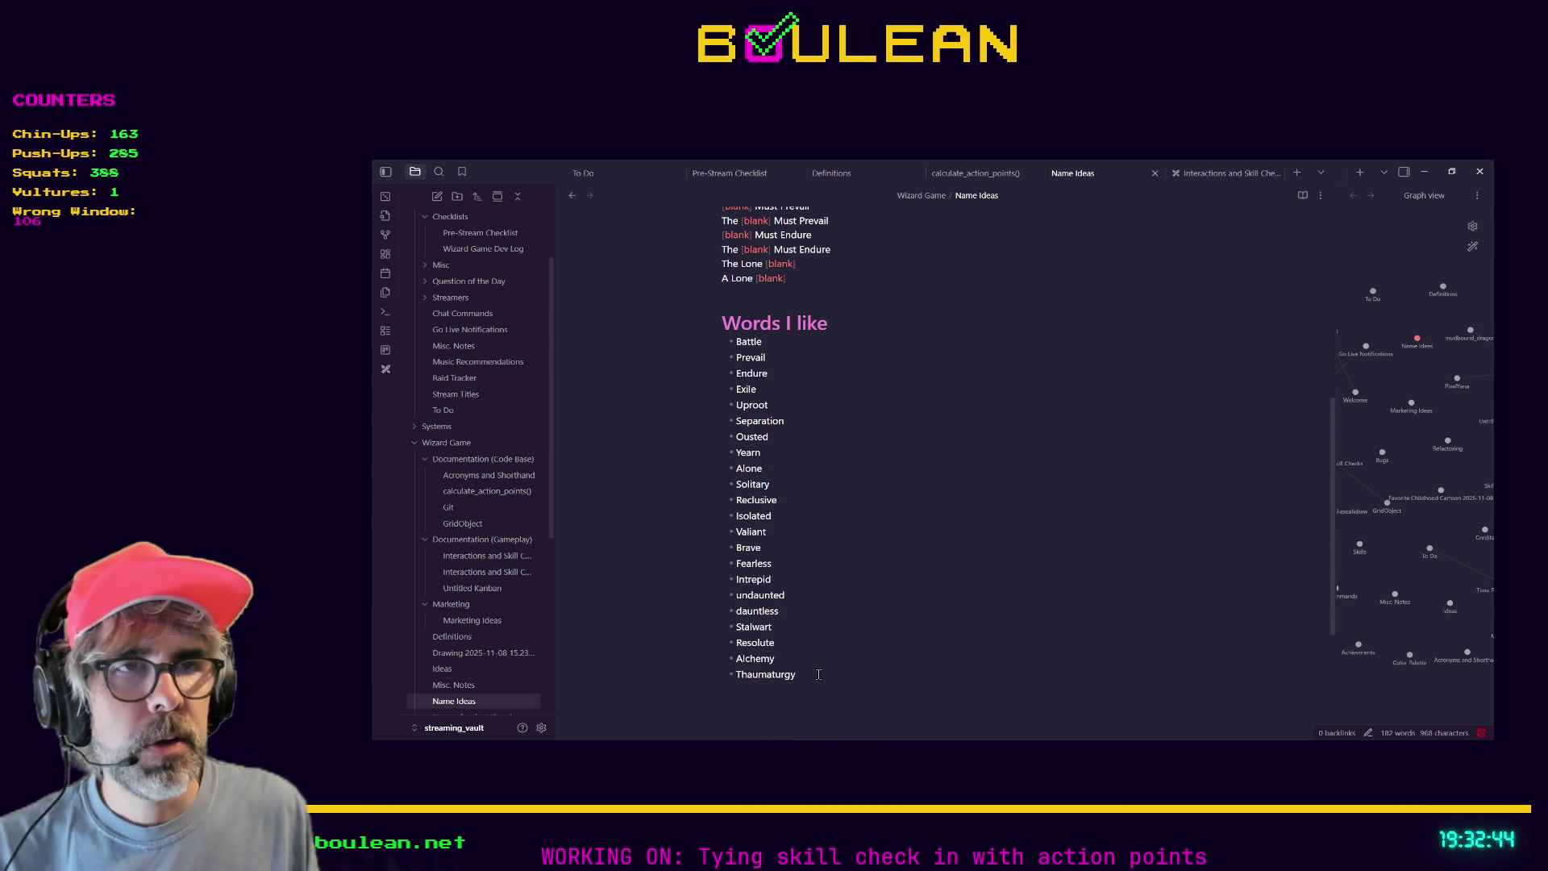
pyautogui.press('Return')
pyautogui.write('Wizard')
pyautogui.press('Return')
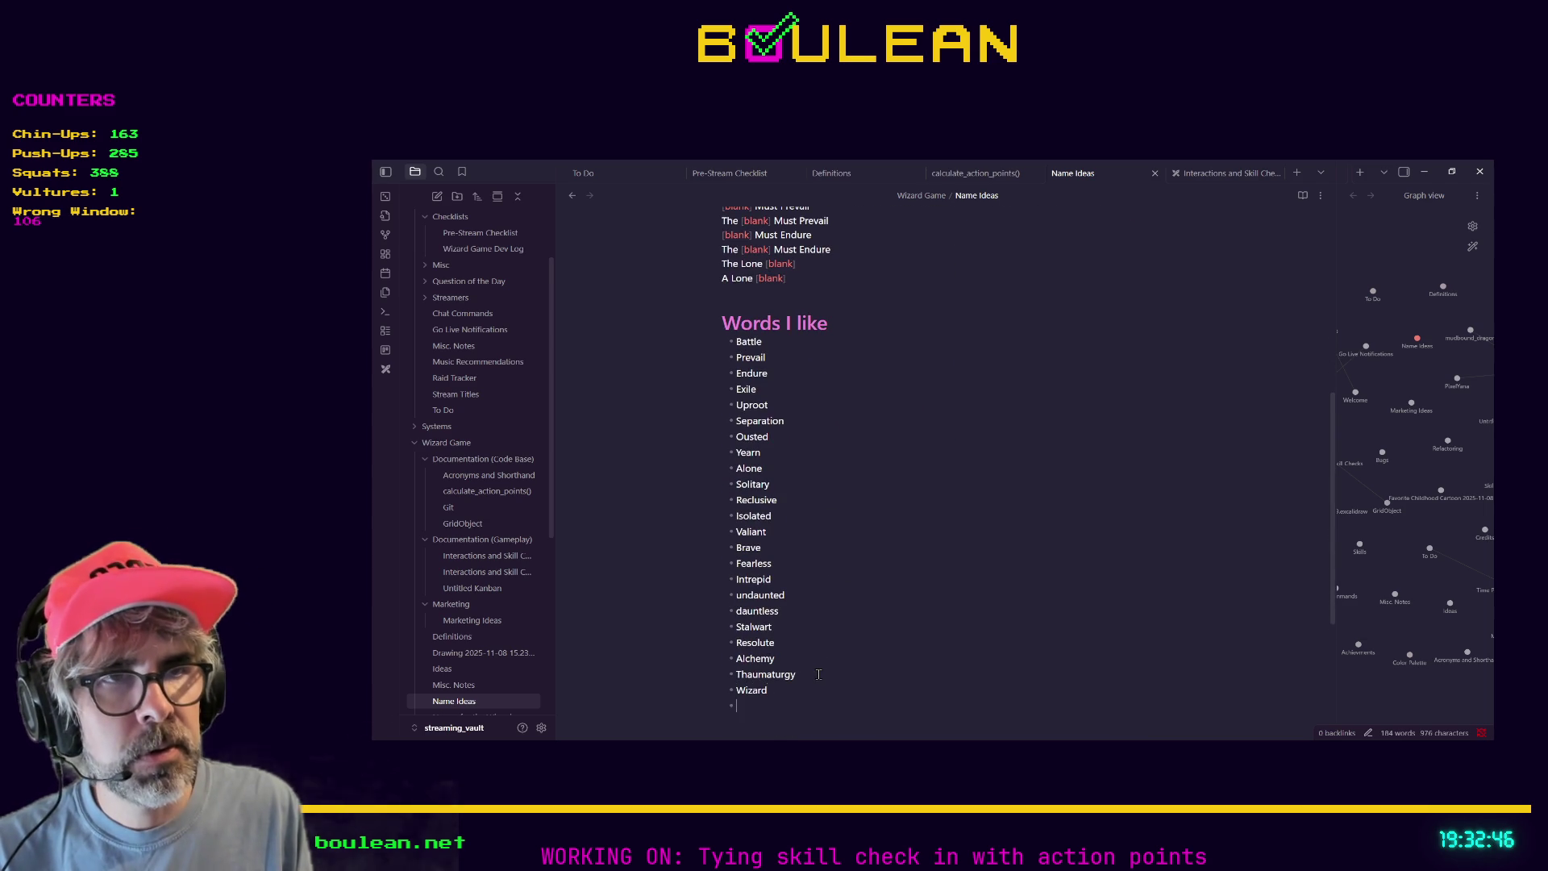
pyautogui.write('Mage')
pyautogui.press('Return')
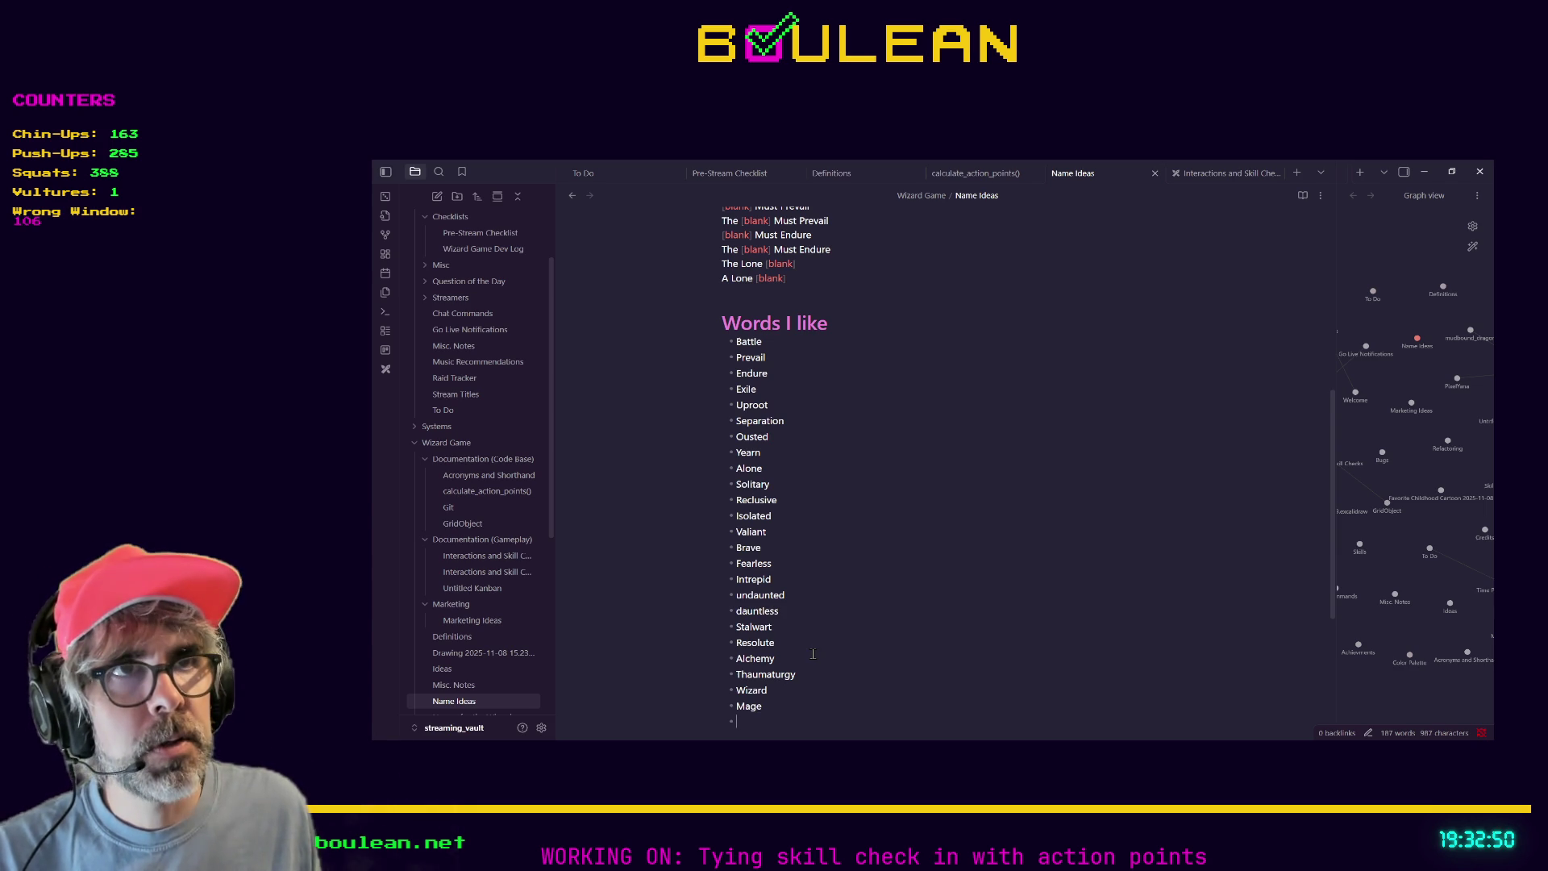
pyautogui.scroll(3, 798, 669)
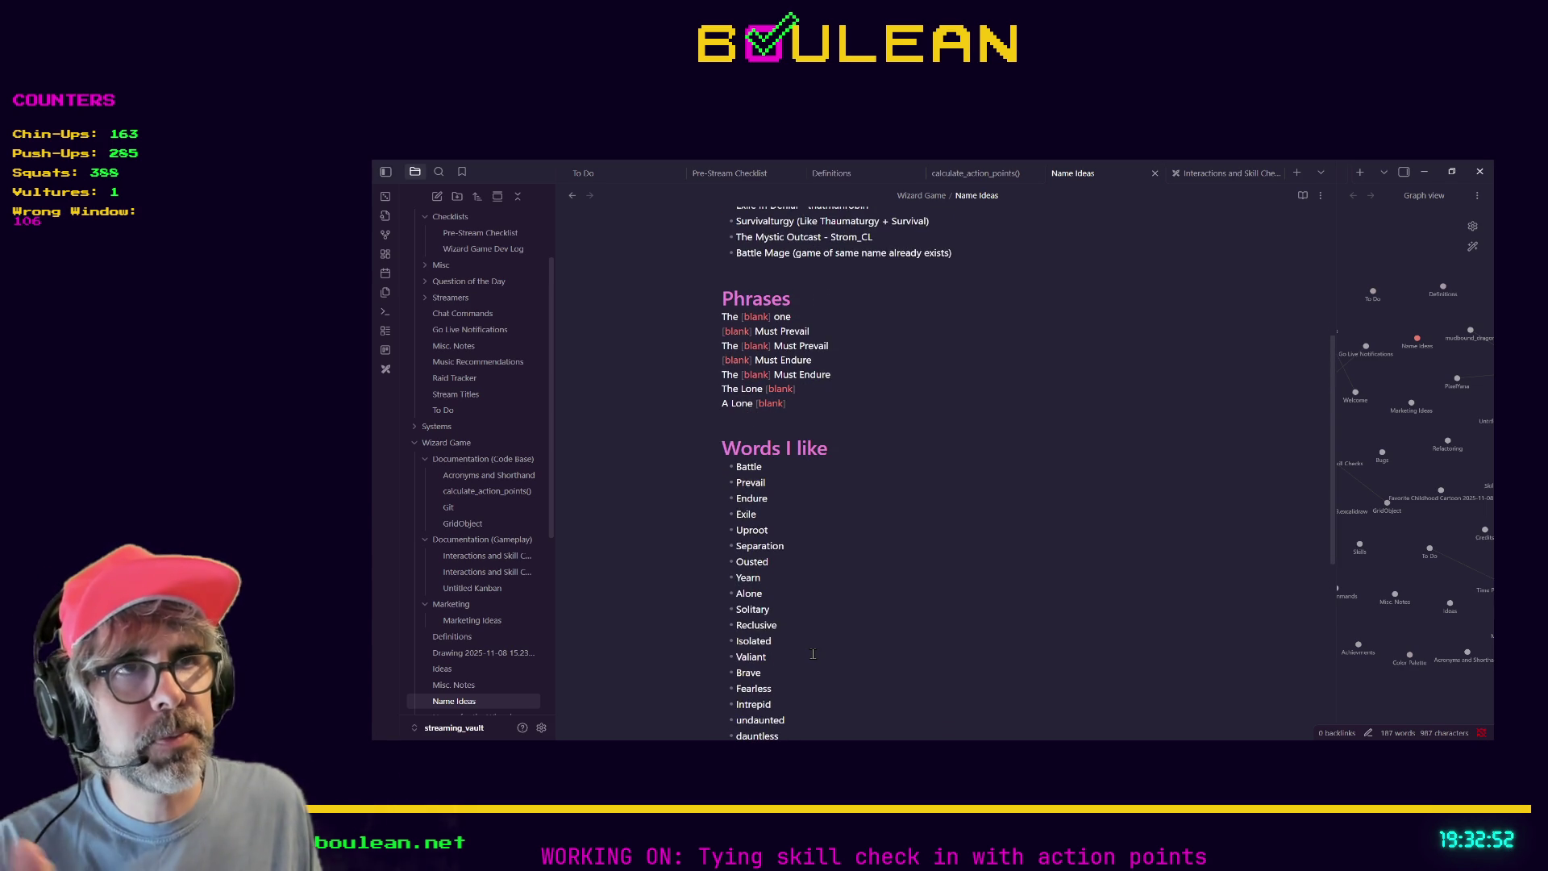
pyautogui.scroll(3, 812, 654)
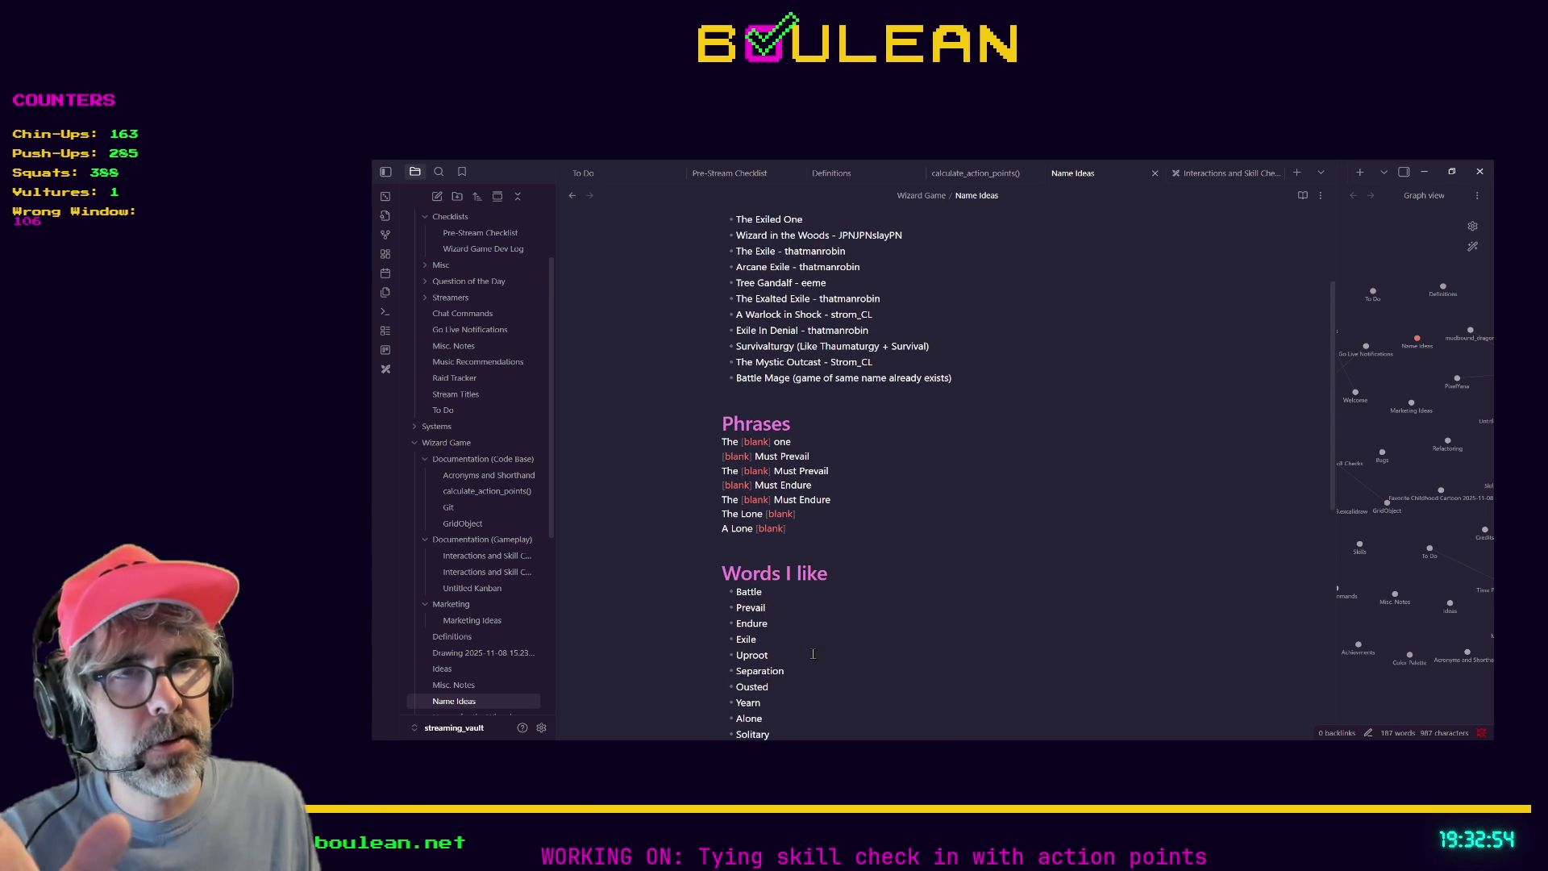
pyautogui.scroll(1, 813, 654)
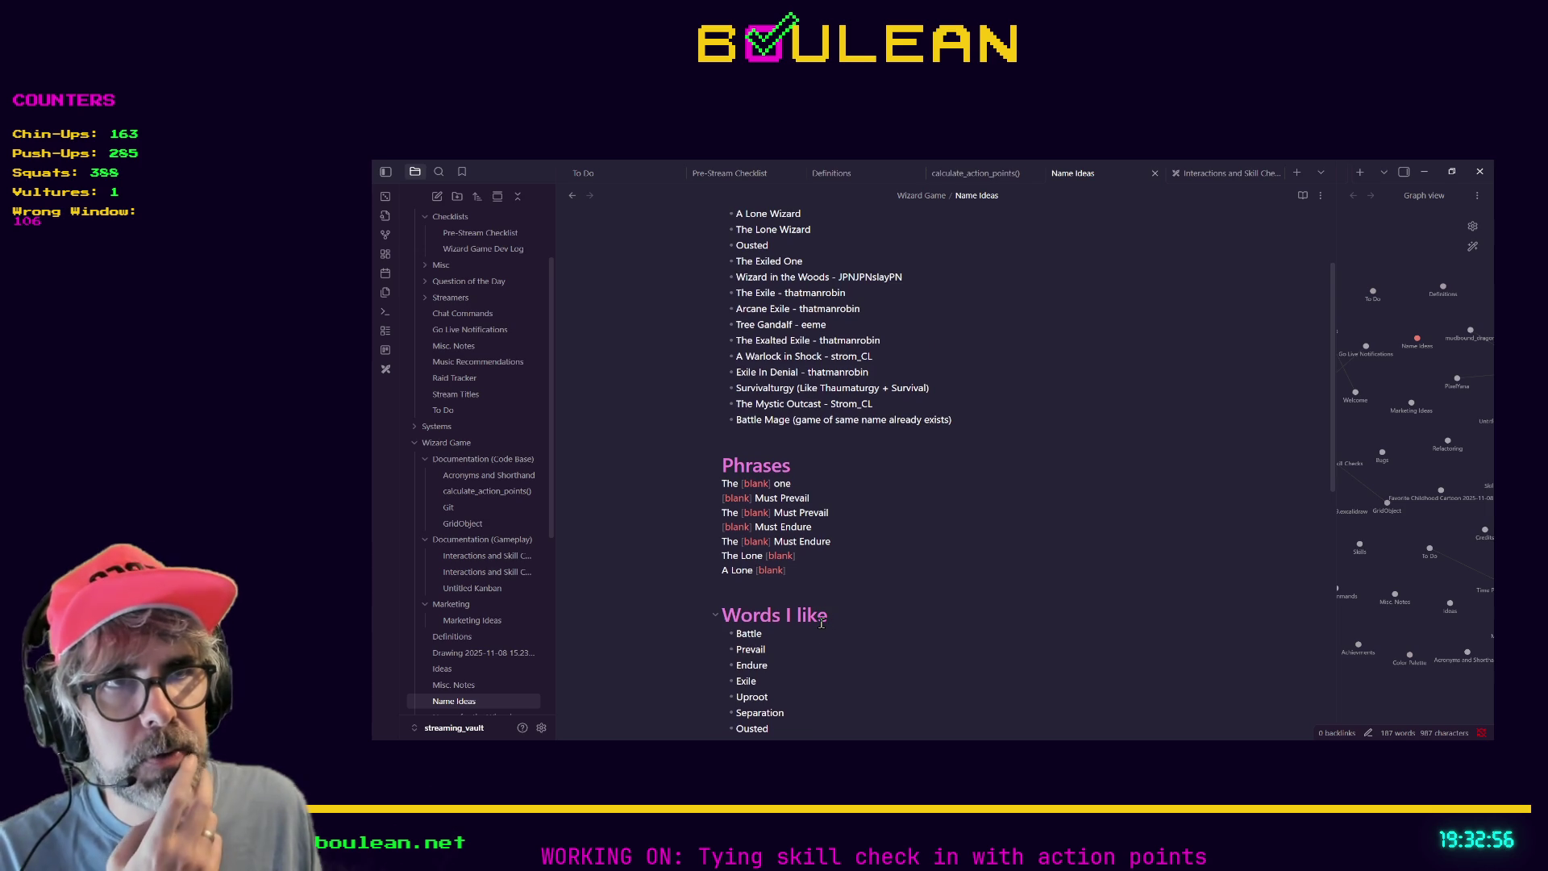
pyautogui.scroll(-2, 823, 619)
pyautogui.scroll(2, 828, 616)
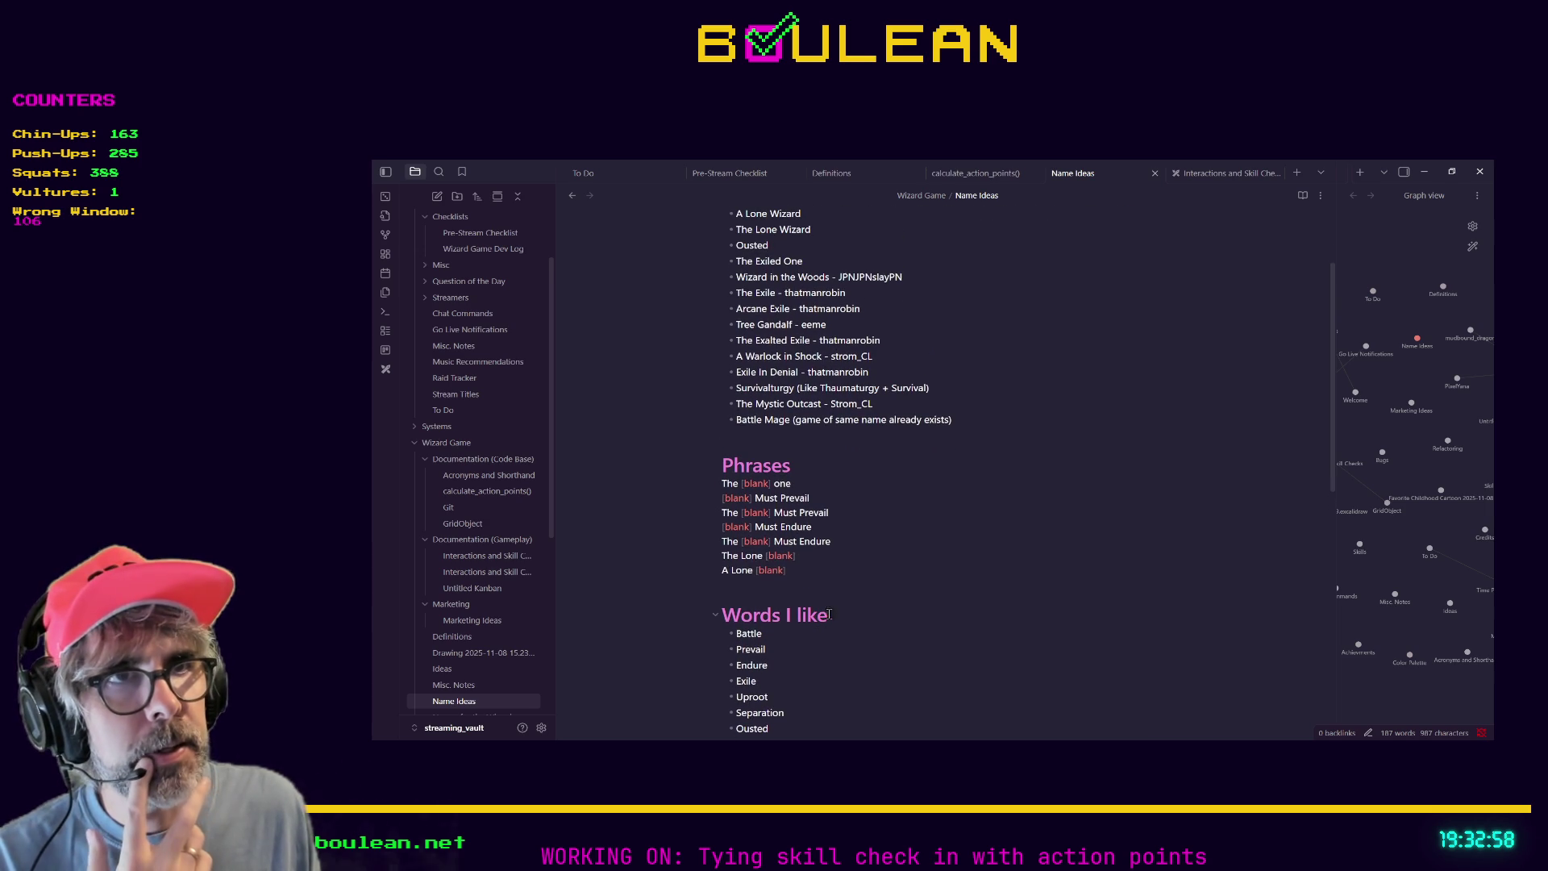
pyautogui.scroll(1, 920, 576)
pyautogui.scroll(-1, 909, 579)
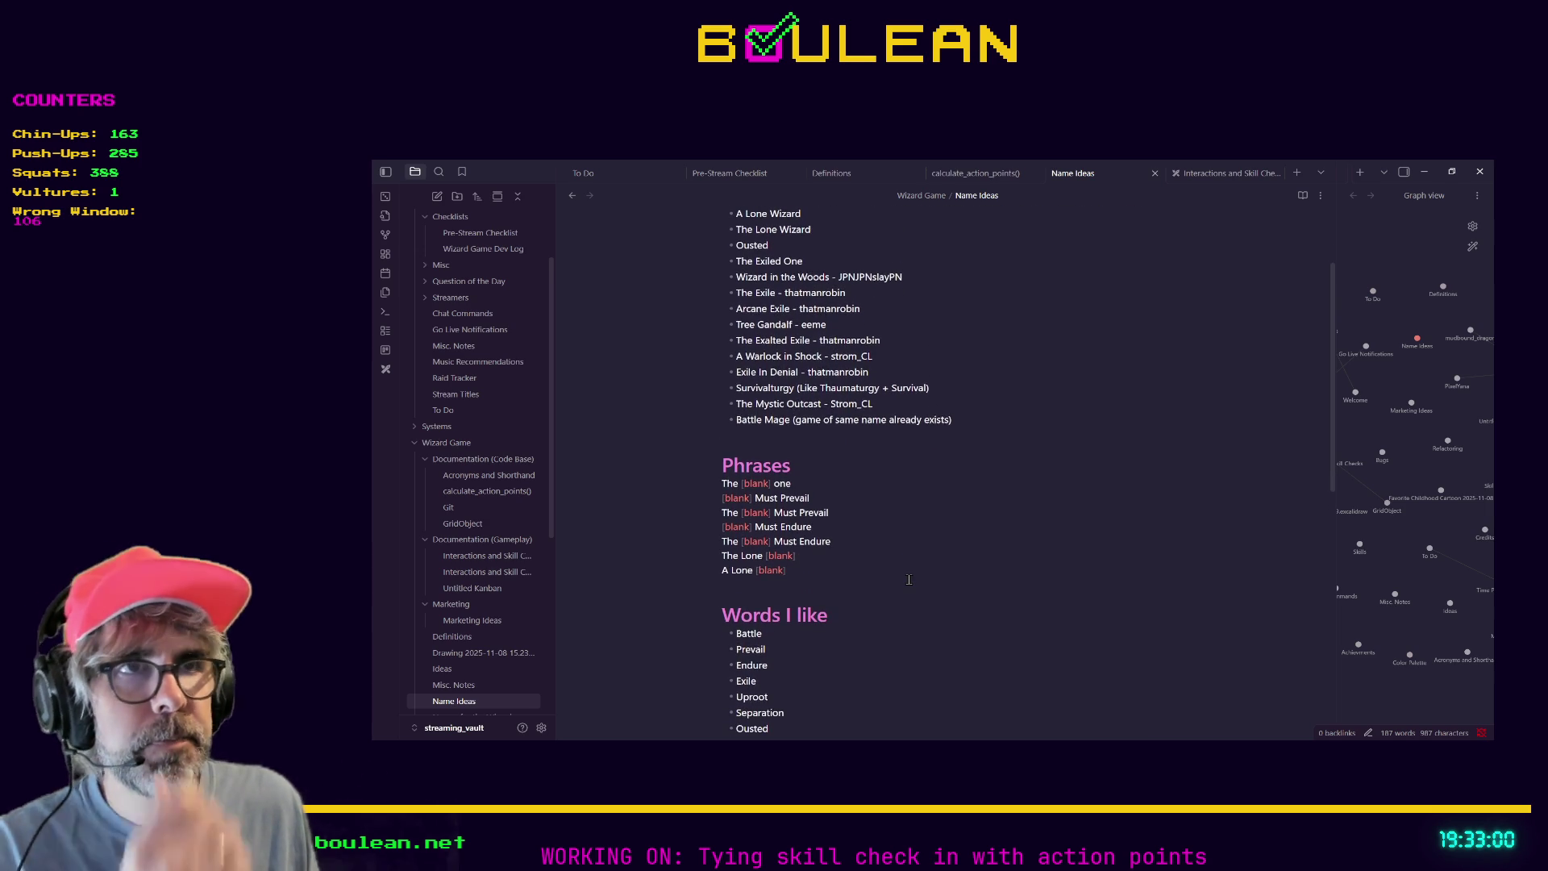
pyautogui.scroll(1, 909, 579)
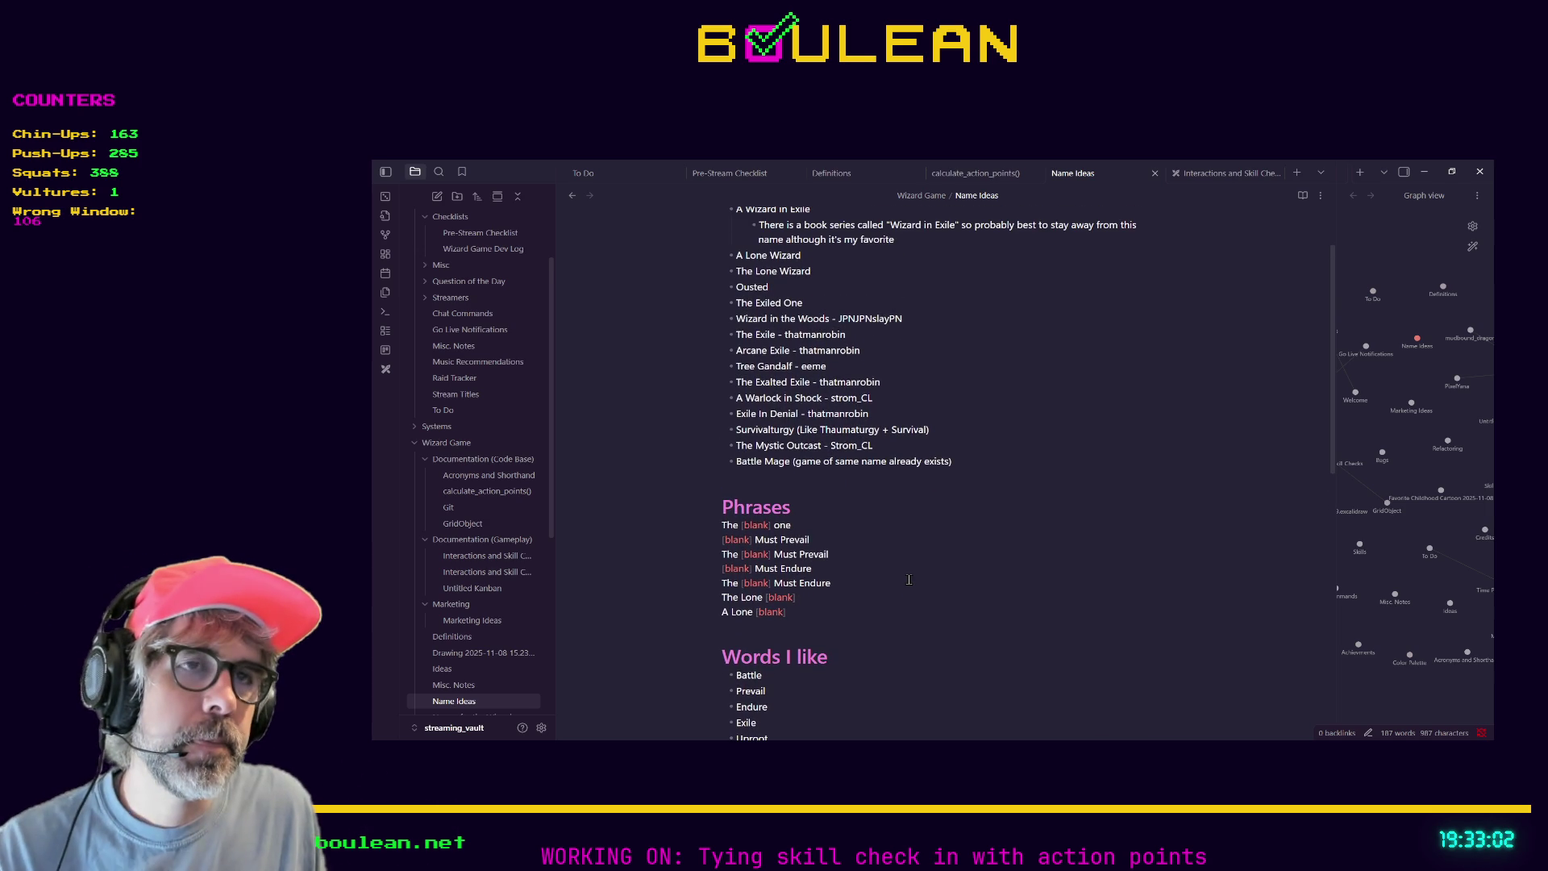
pyautogui.scroll(1, 909, 579)
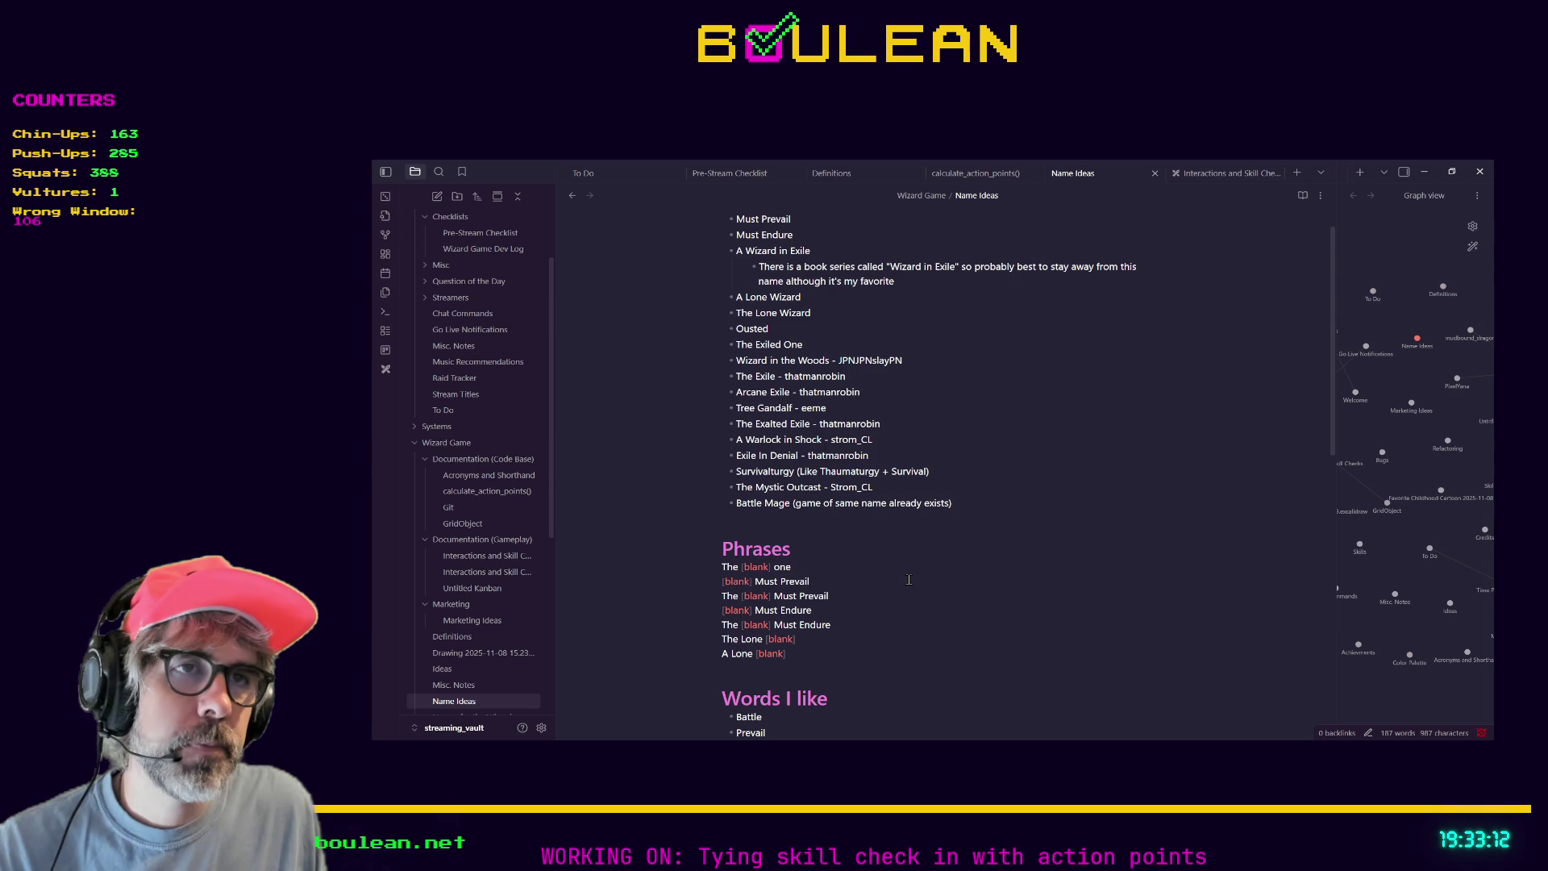
pyautogui.scroll(1, 909, 579)
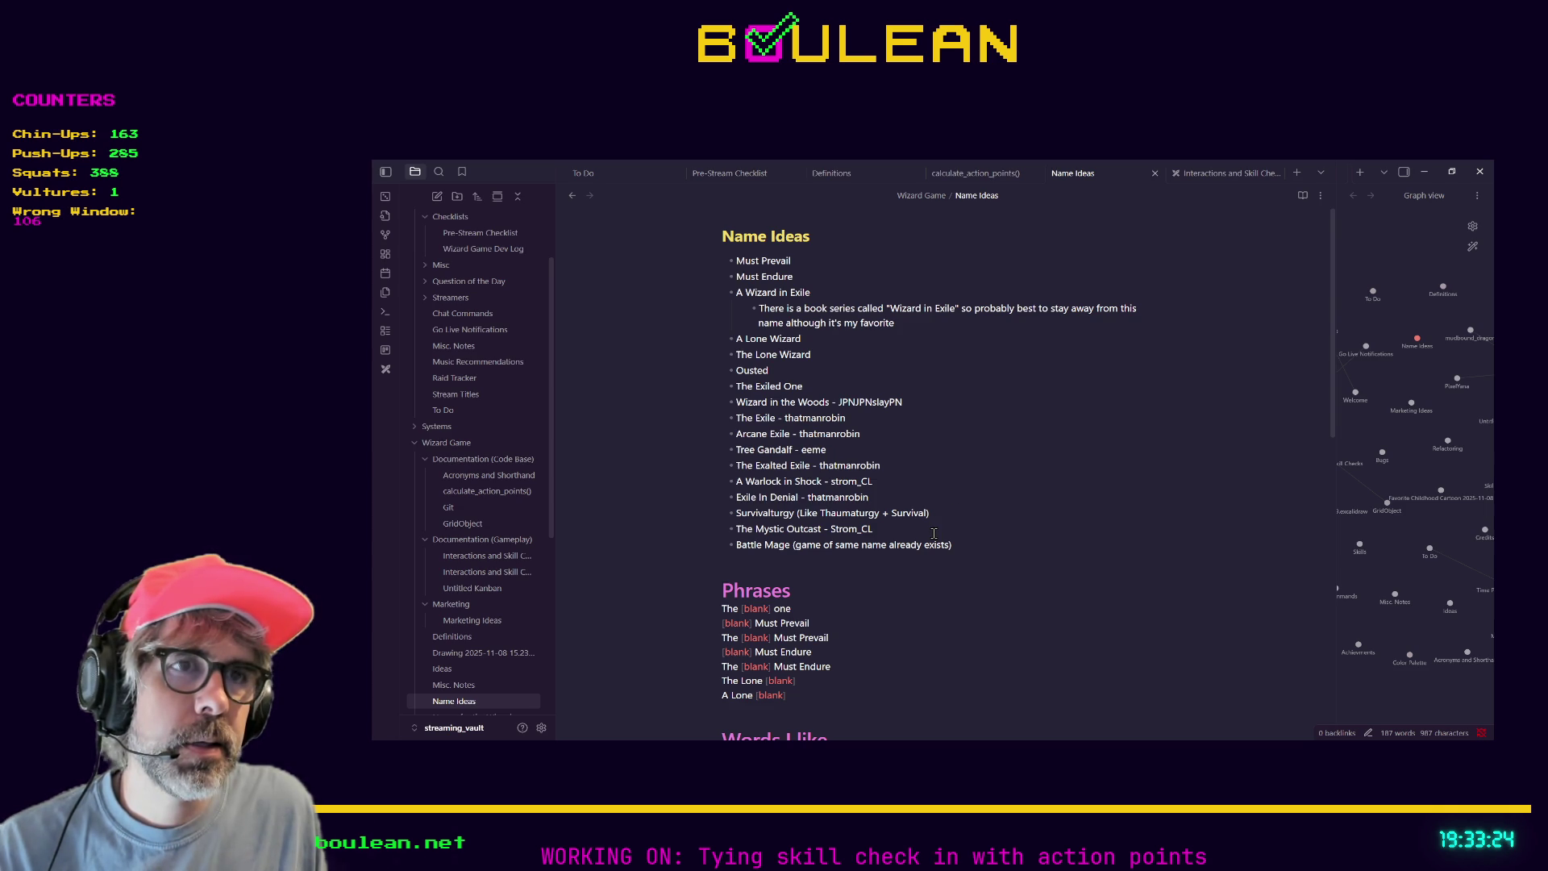
pyautogui.scroll(-2, 914, 553)
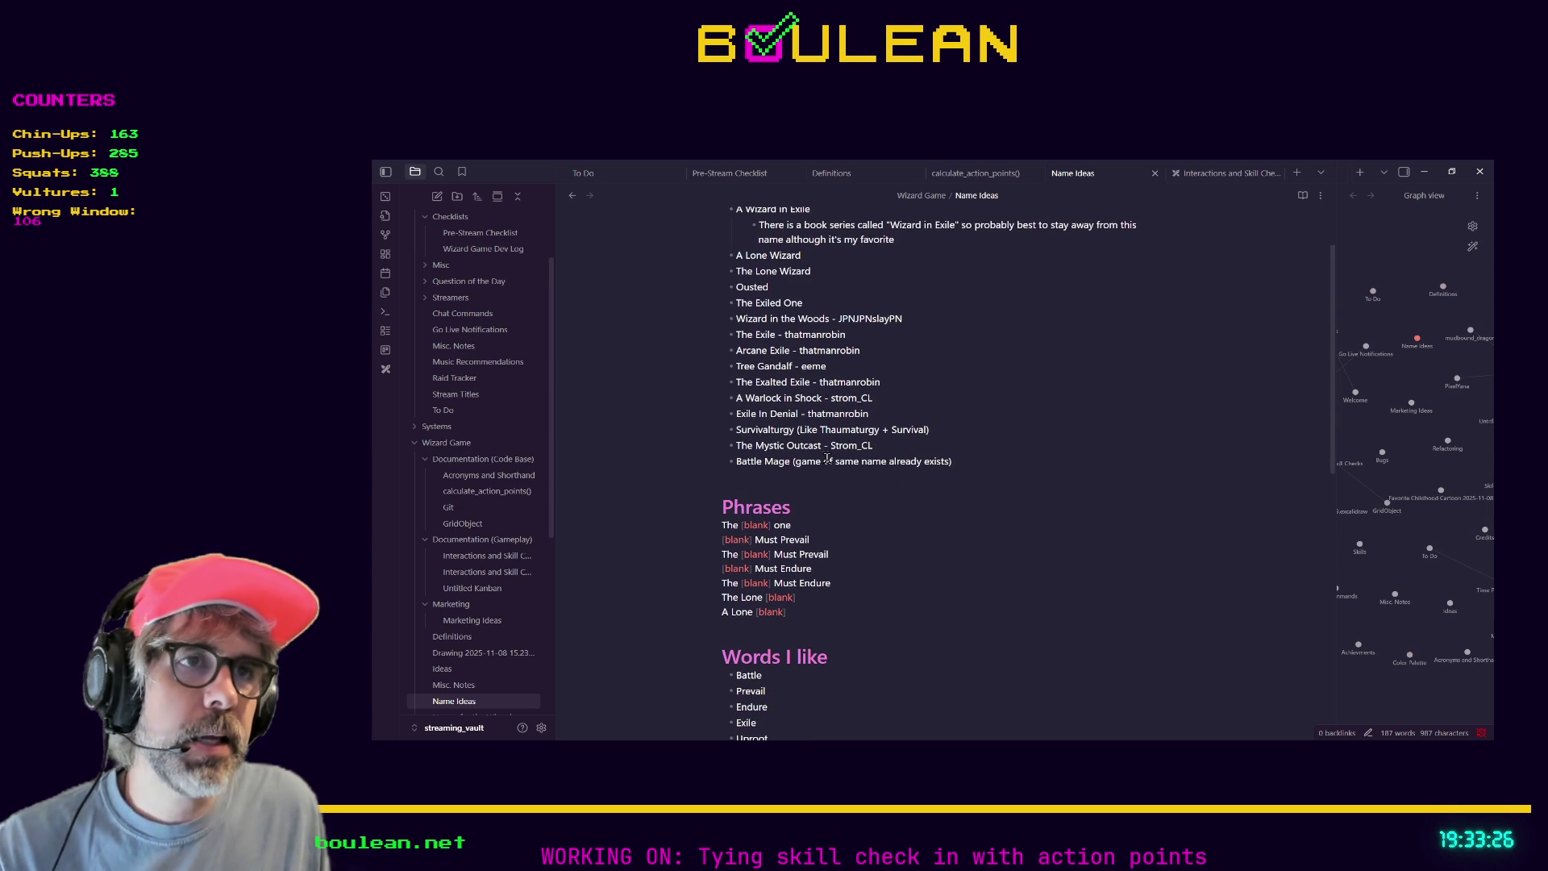
pyautogui.moveTo(820, 446); pyautogui.dragTo(735, 446)
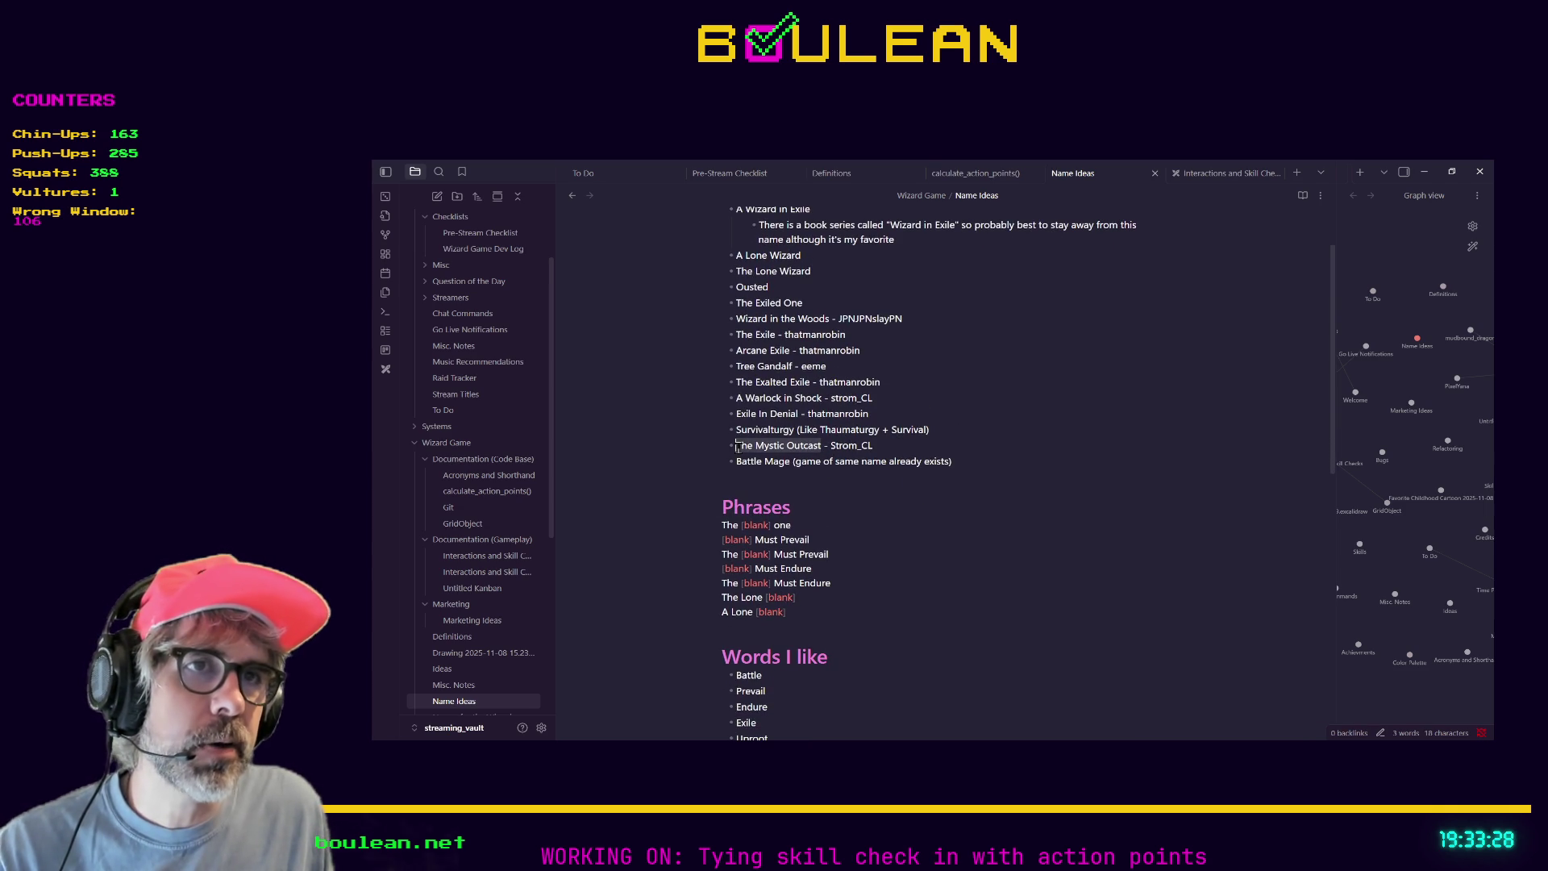
pyautogui.click(897, 523)
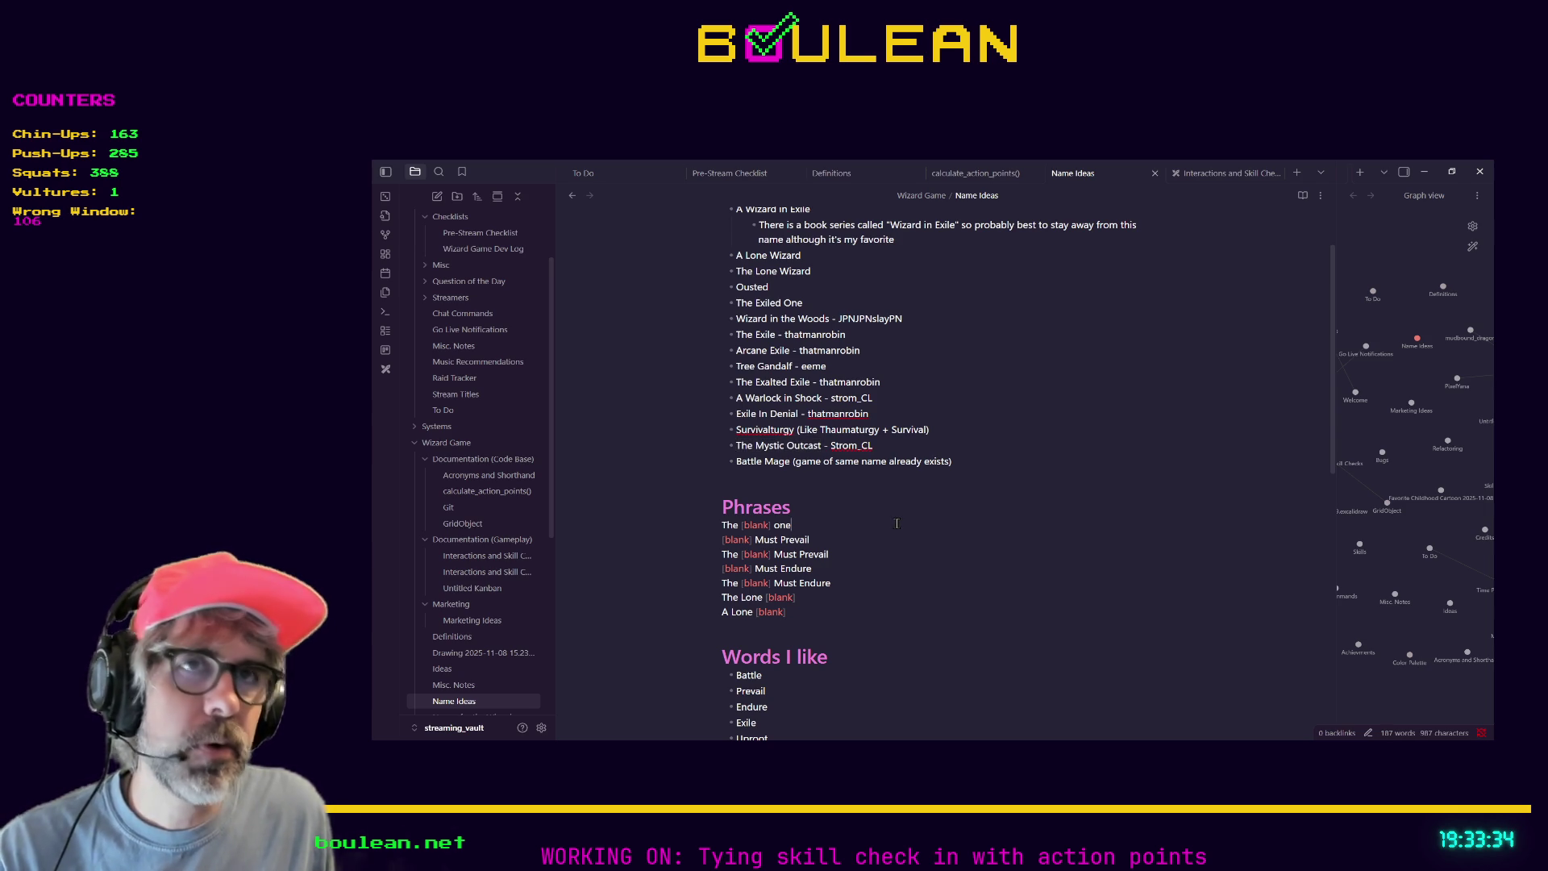
pyautogui.scroll(-5, 897, 523)
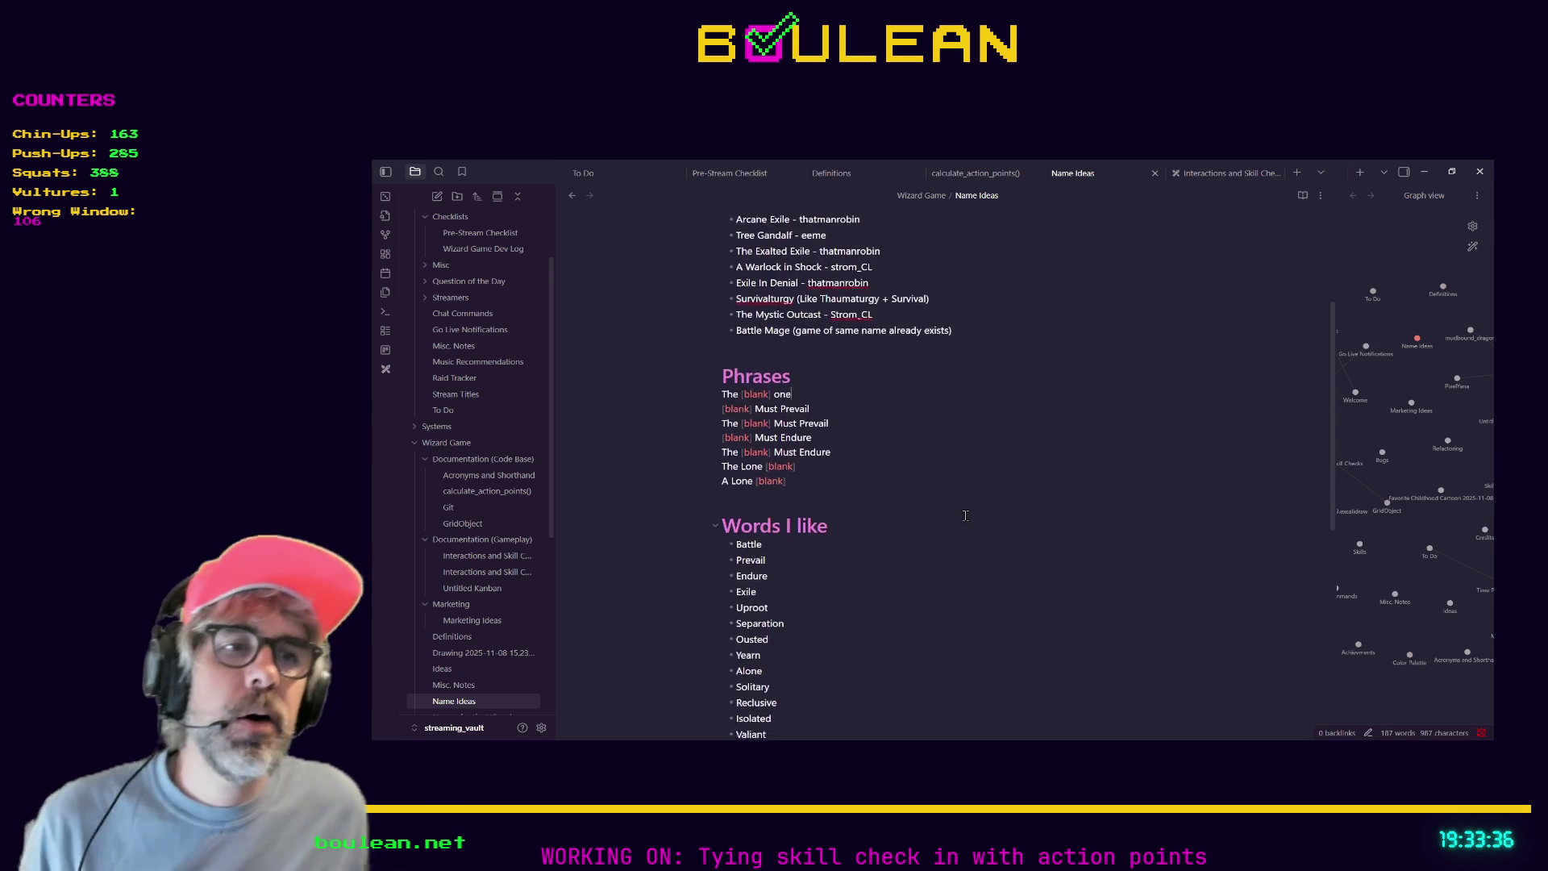
pyautogui.write('M')
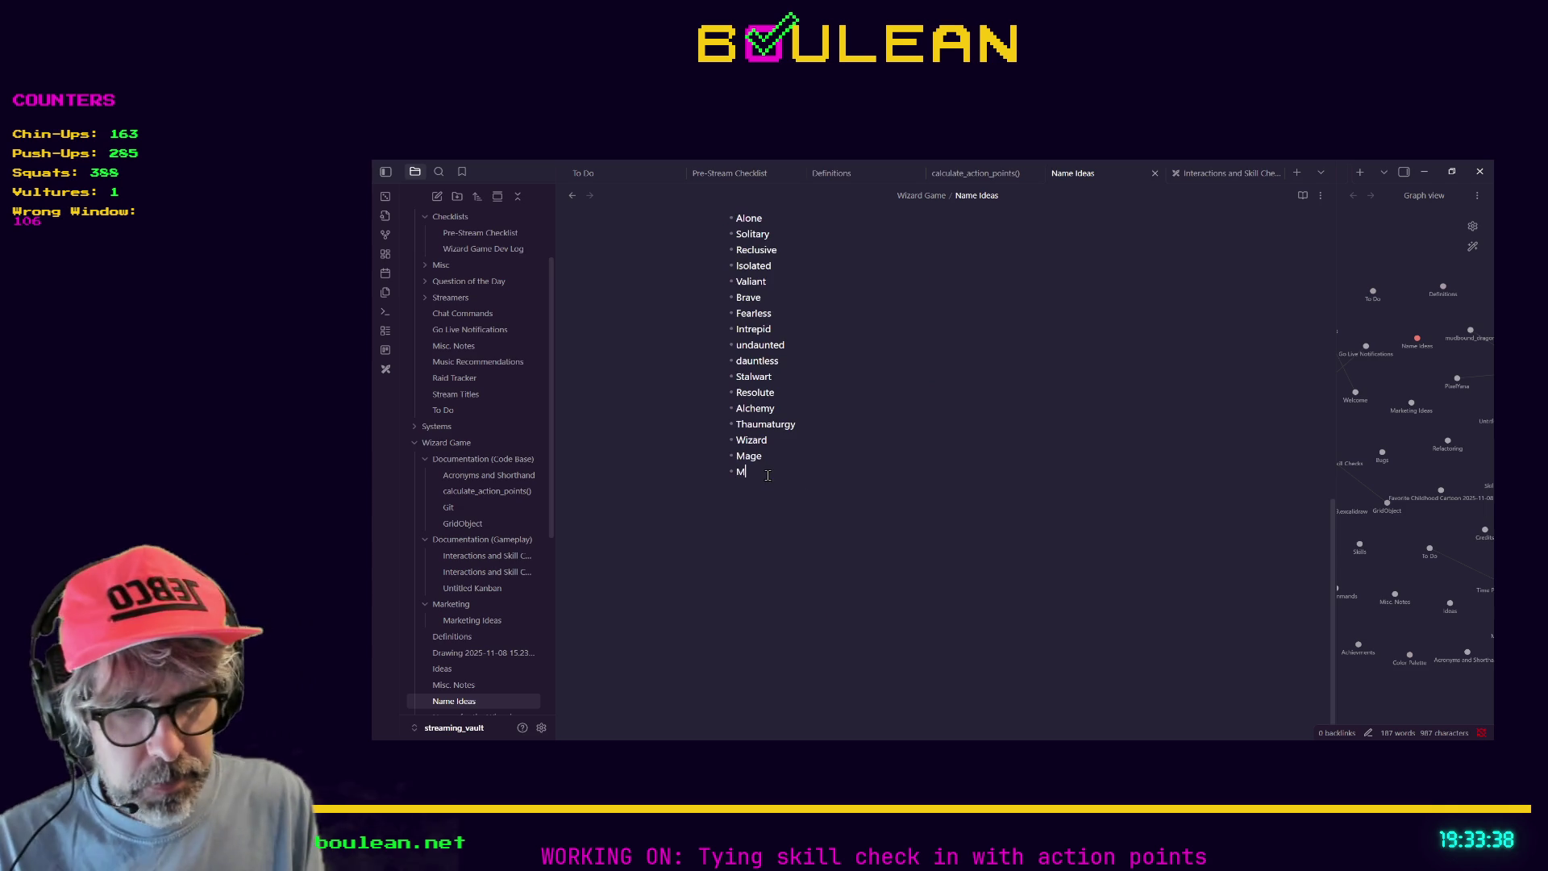
pyautogui.write('agician')
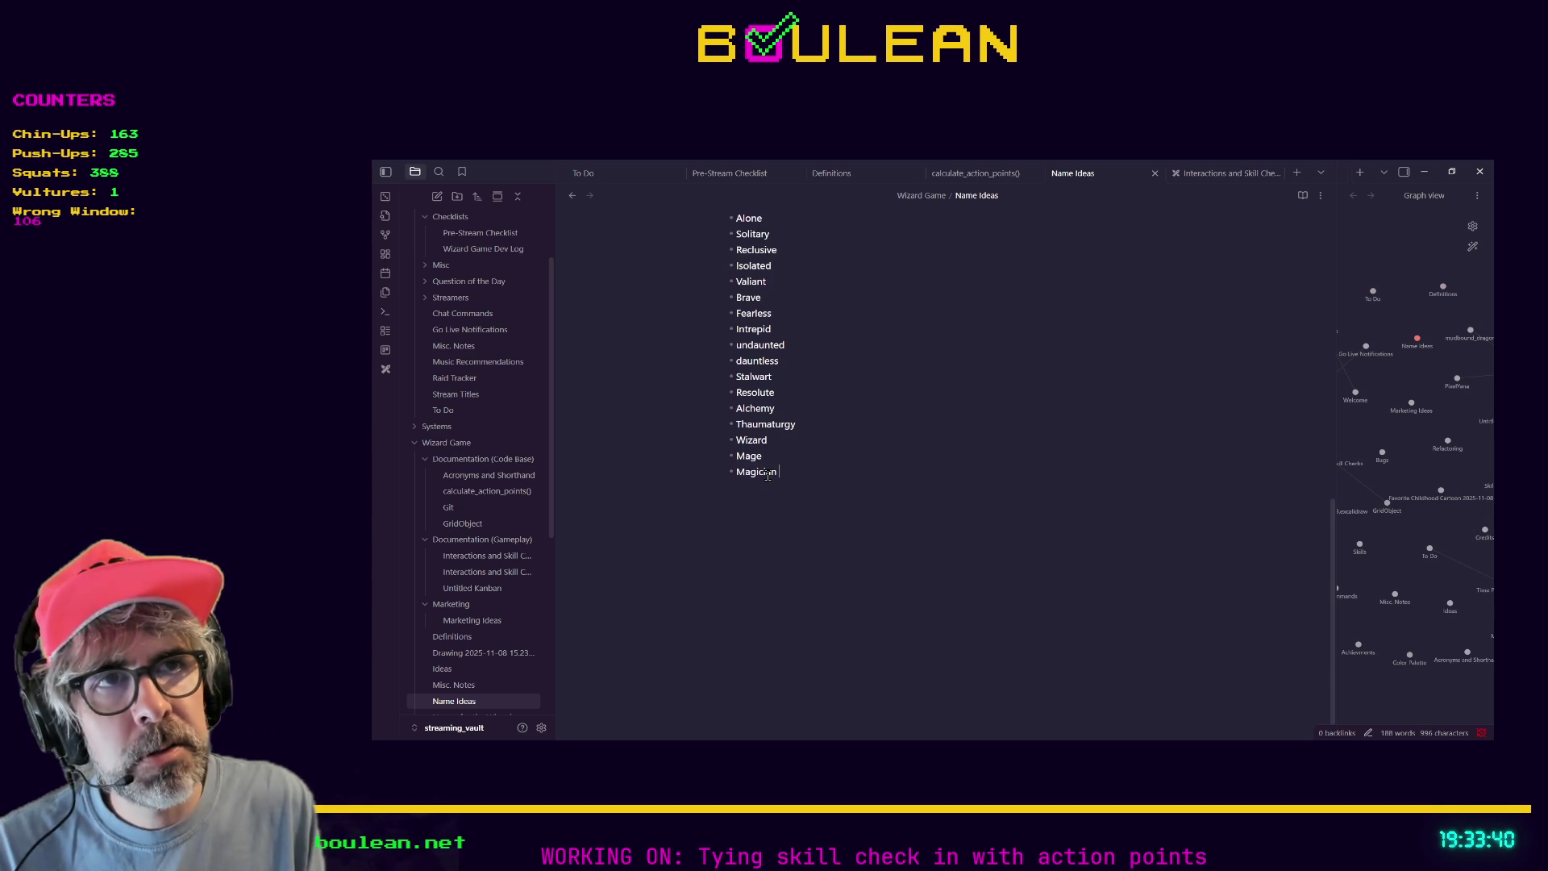
pyautogui.press('Return')
pyautogui.write('Conj')
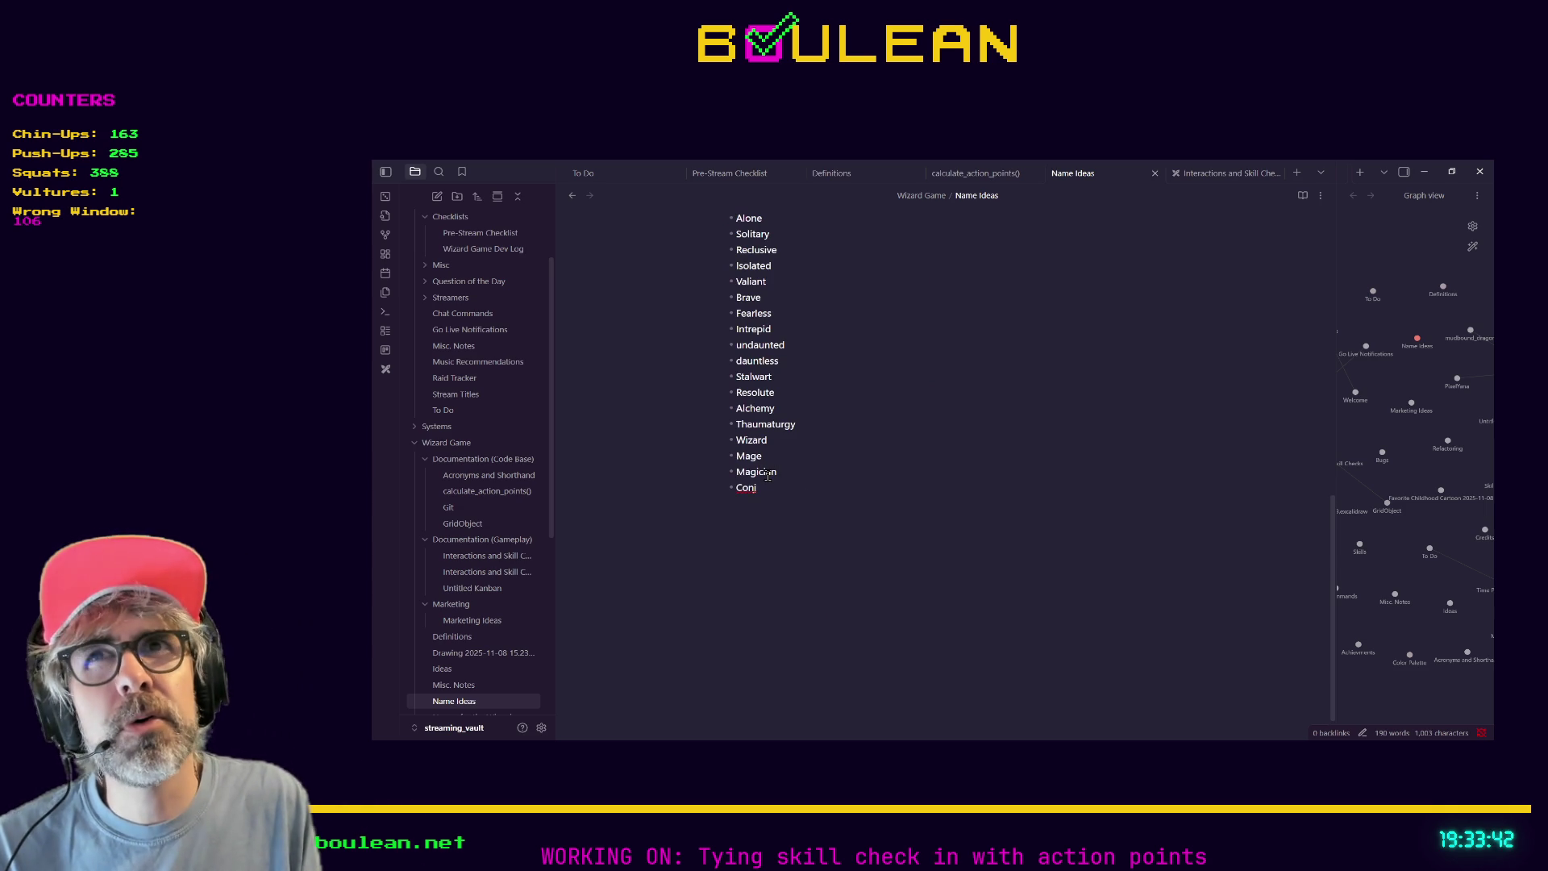
pyautogui.write('urer')
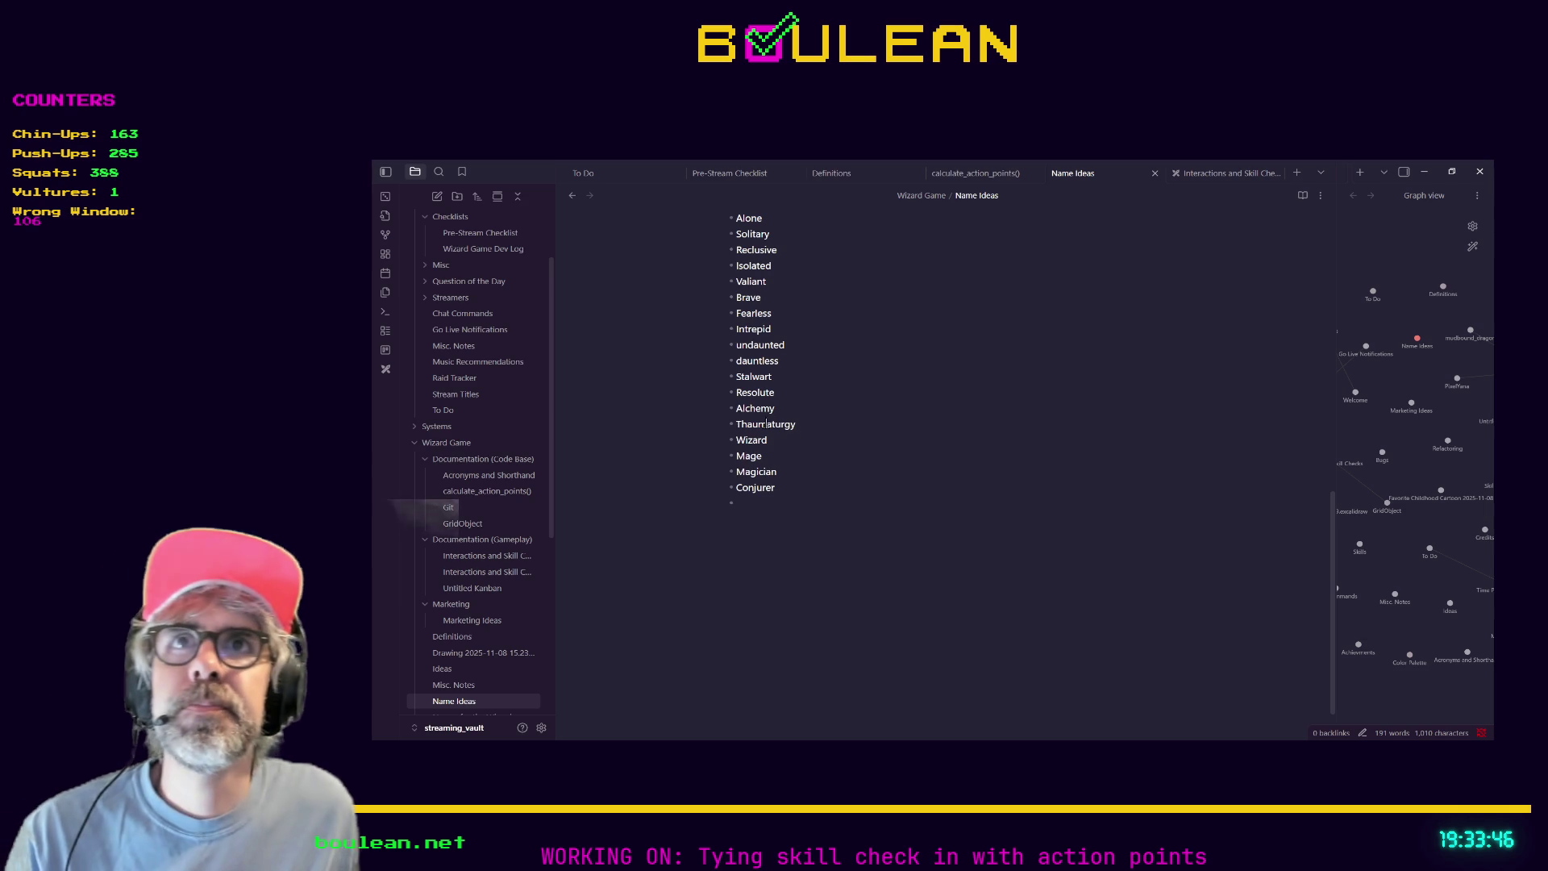
pyautogui.scroll(3, 793, 451)
pyautogui.scroll(1, 793, 451)
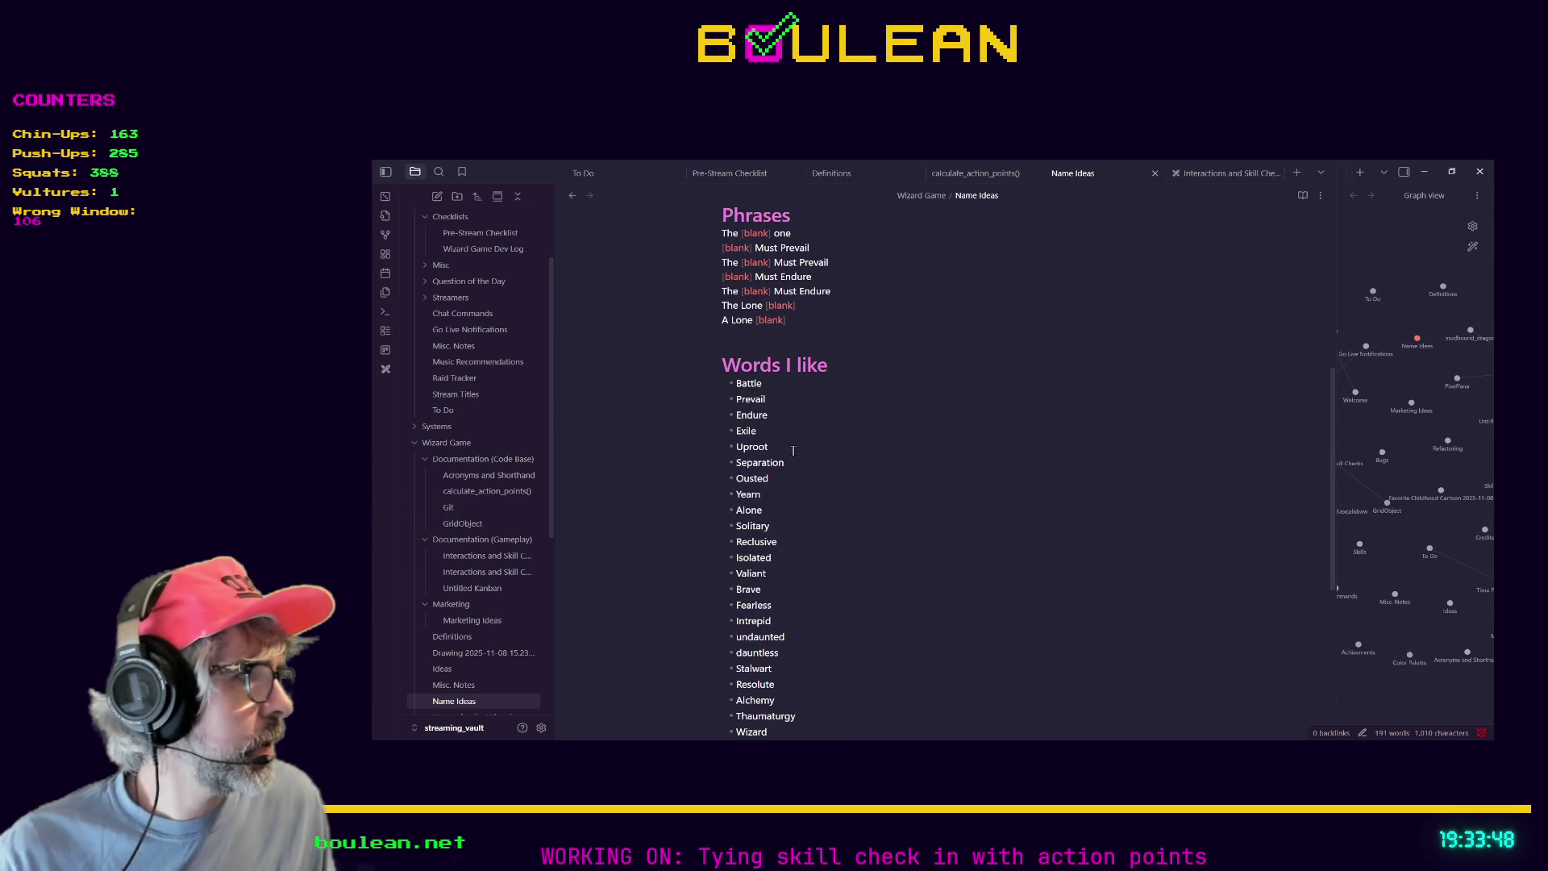
pyautogui.scroll(4, 884, 445)
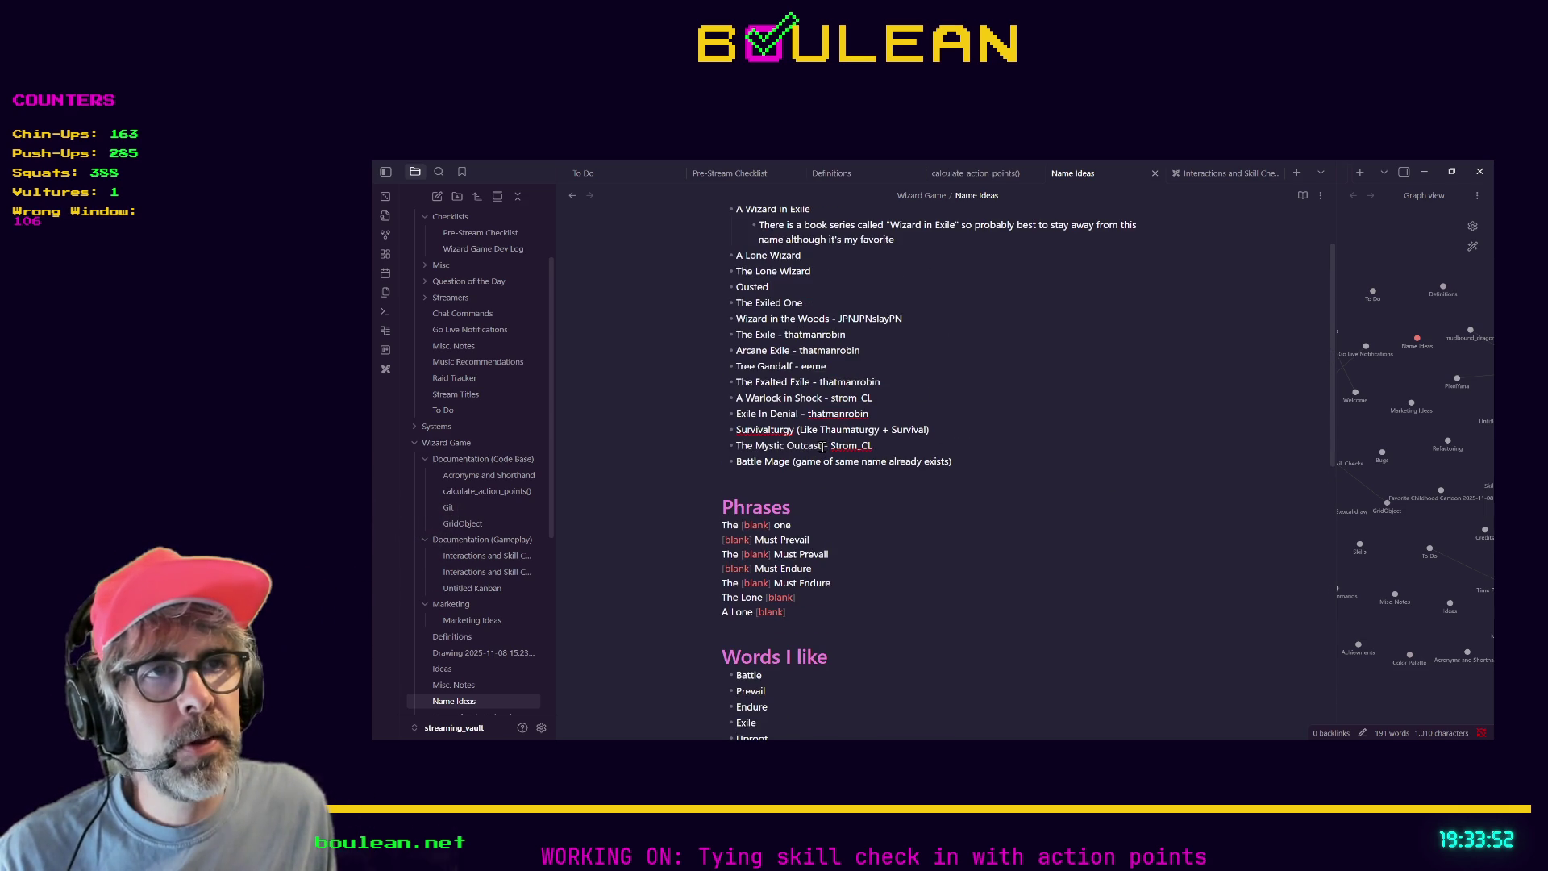
pyautogui.moveTo(821, 446); pyautogui.dragTo(736, 446)
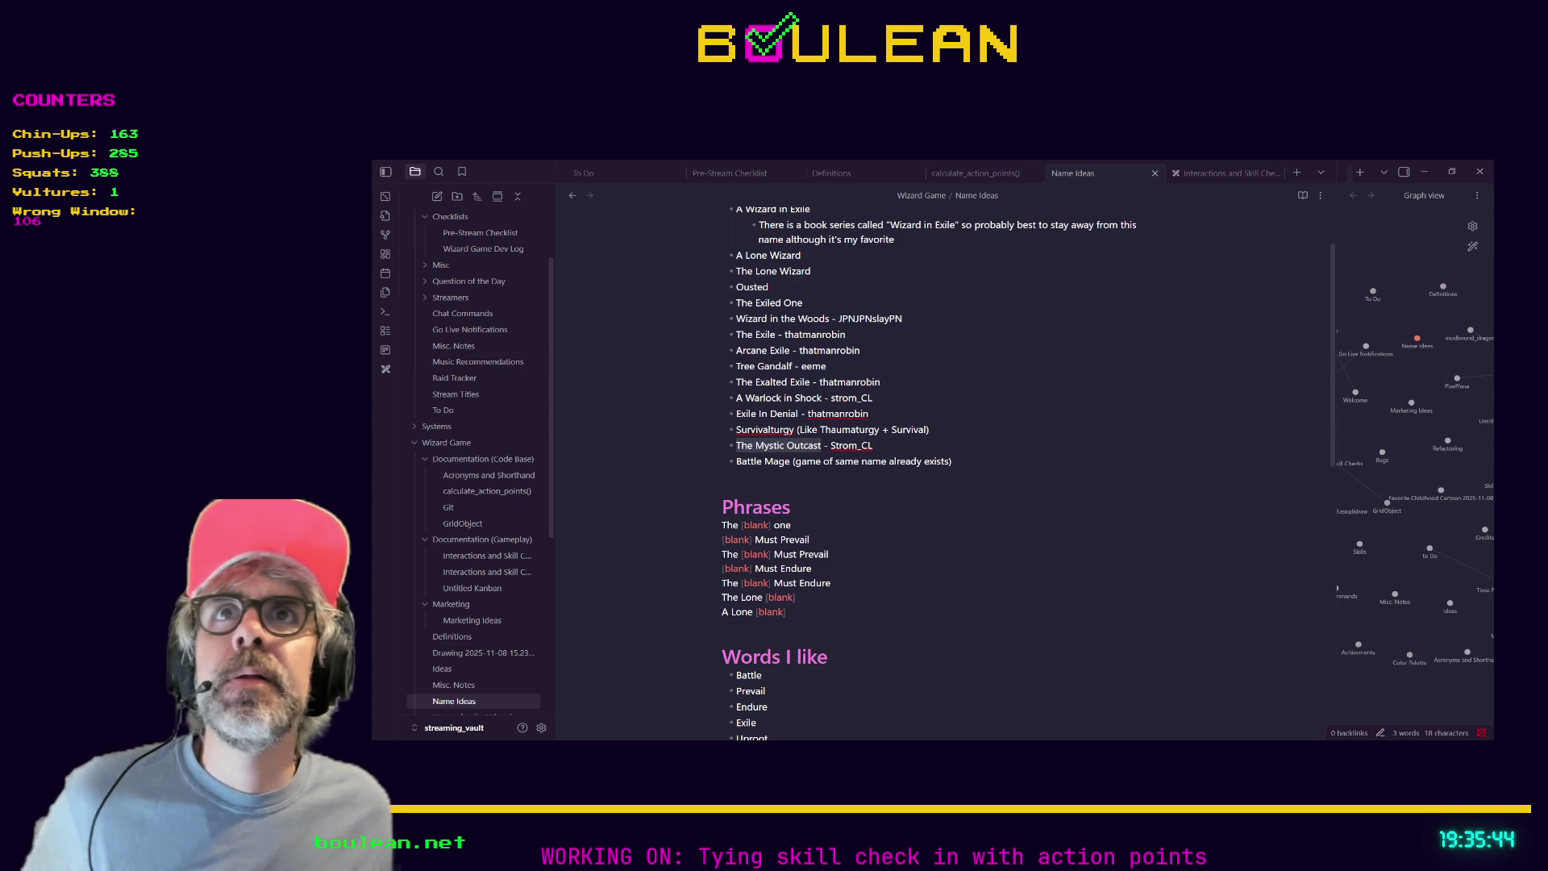
# Add Thaumaturge and 'Caster - [Something] Caster' as new bullets ending the Words I like list.
pyautogui.scroll(-5, 837, 471)
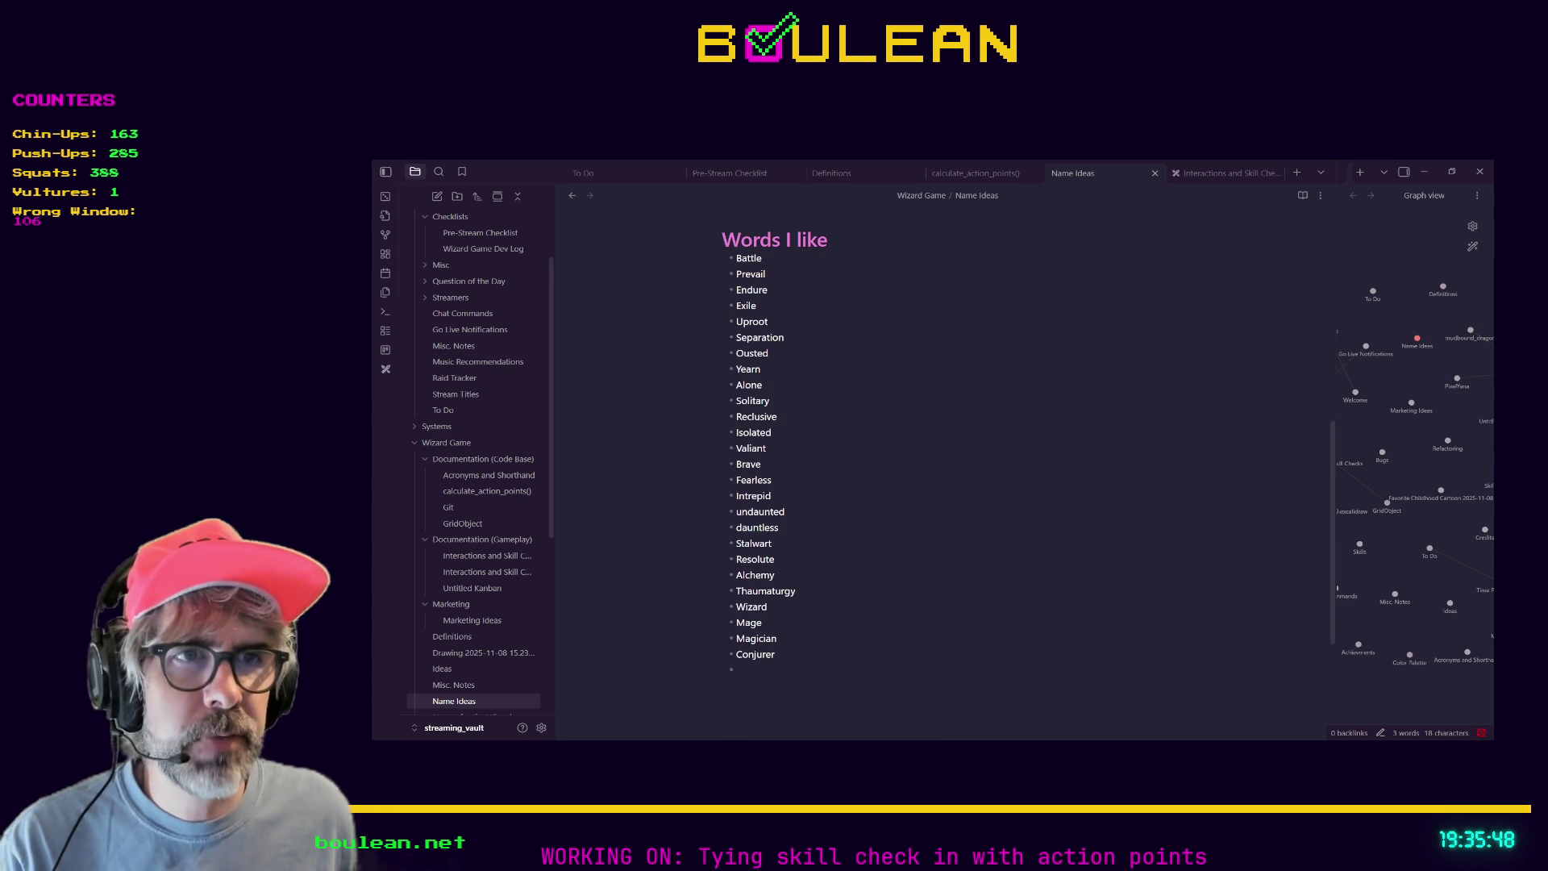
pyautogui.click(775, 654)
pyautogui.moveTo(775, 654); pyautogui.dragTo(702, 628)
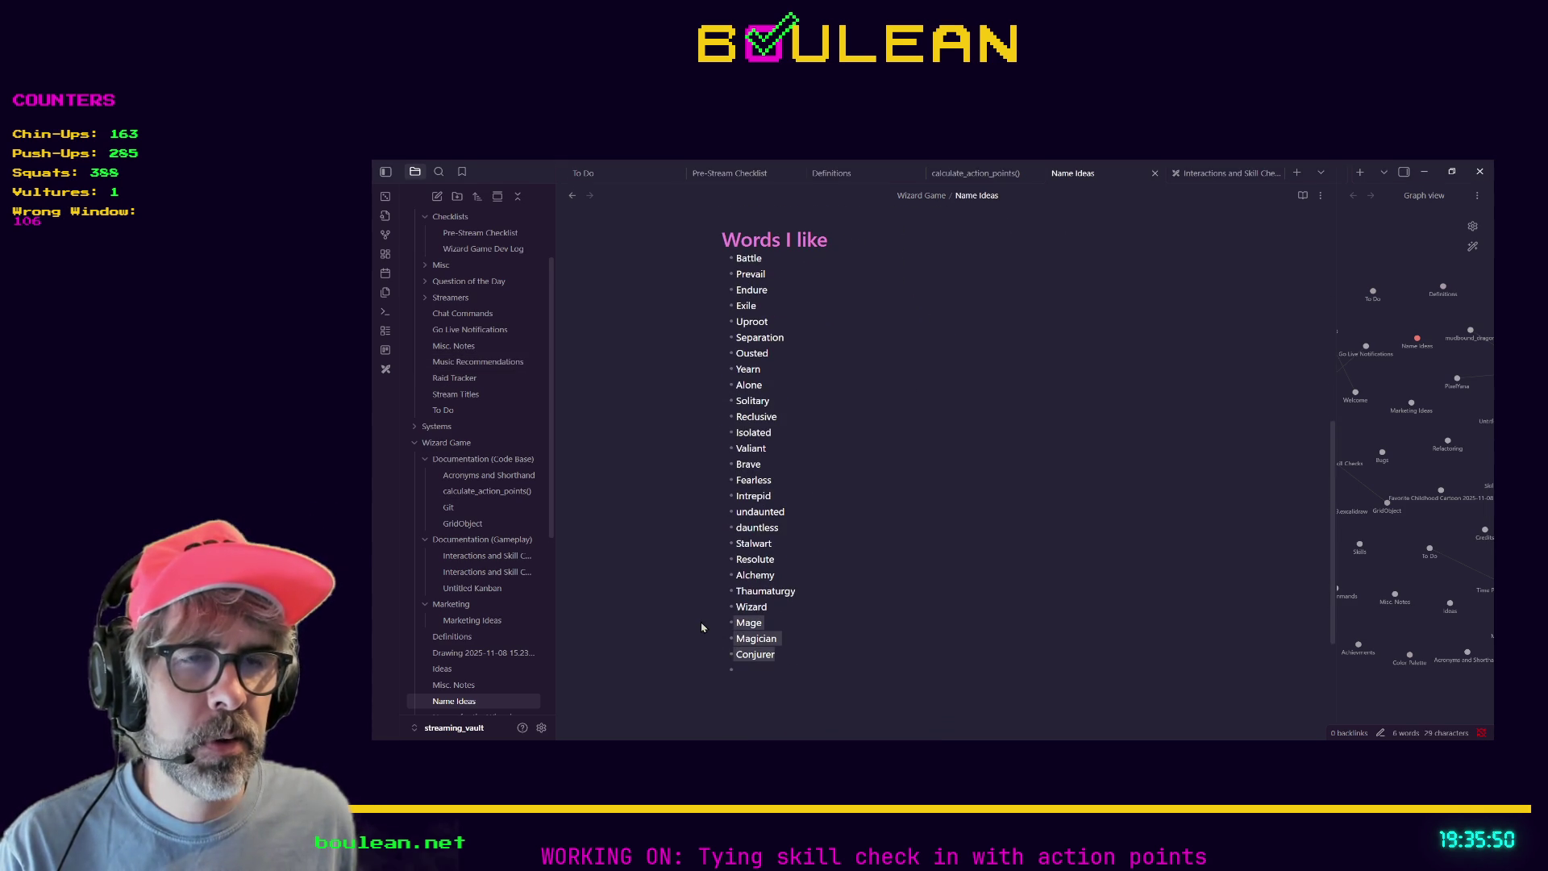
pyautogui.click(774, 663)
pyautogui.write('Th')
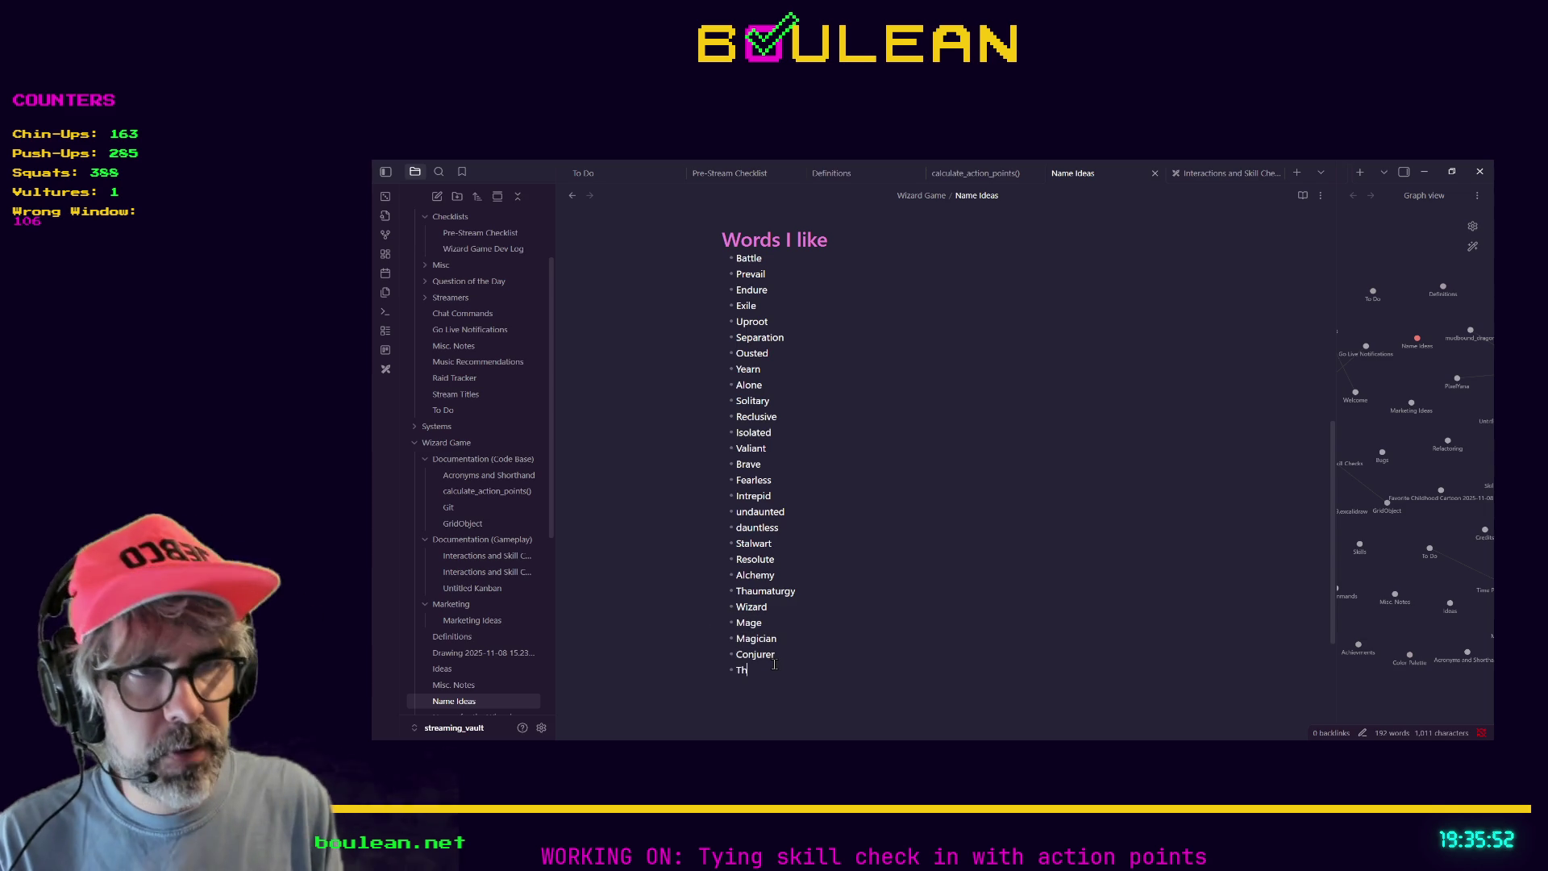
pyautogui.write('aumaturge')
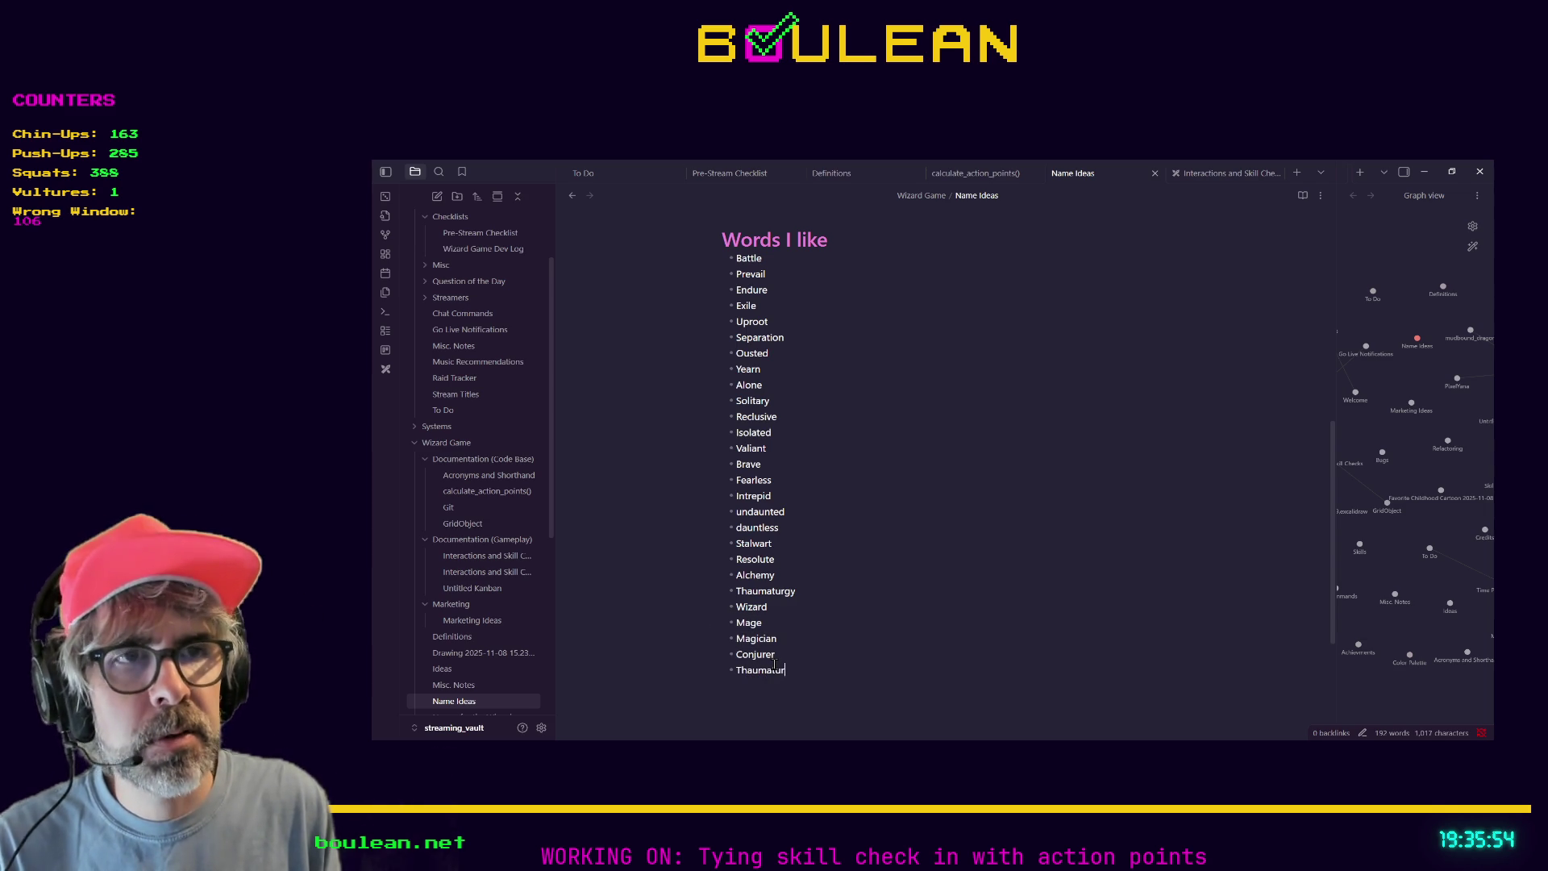
pyautogui.press('Return')
pyautogui.write('Sorc')
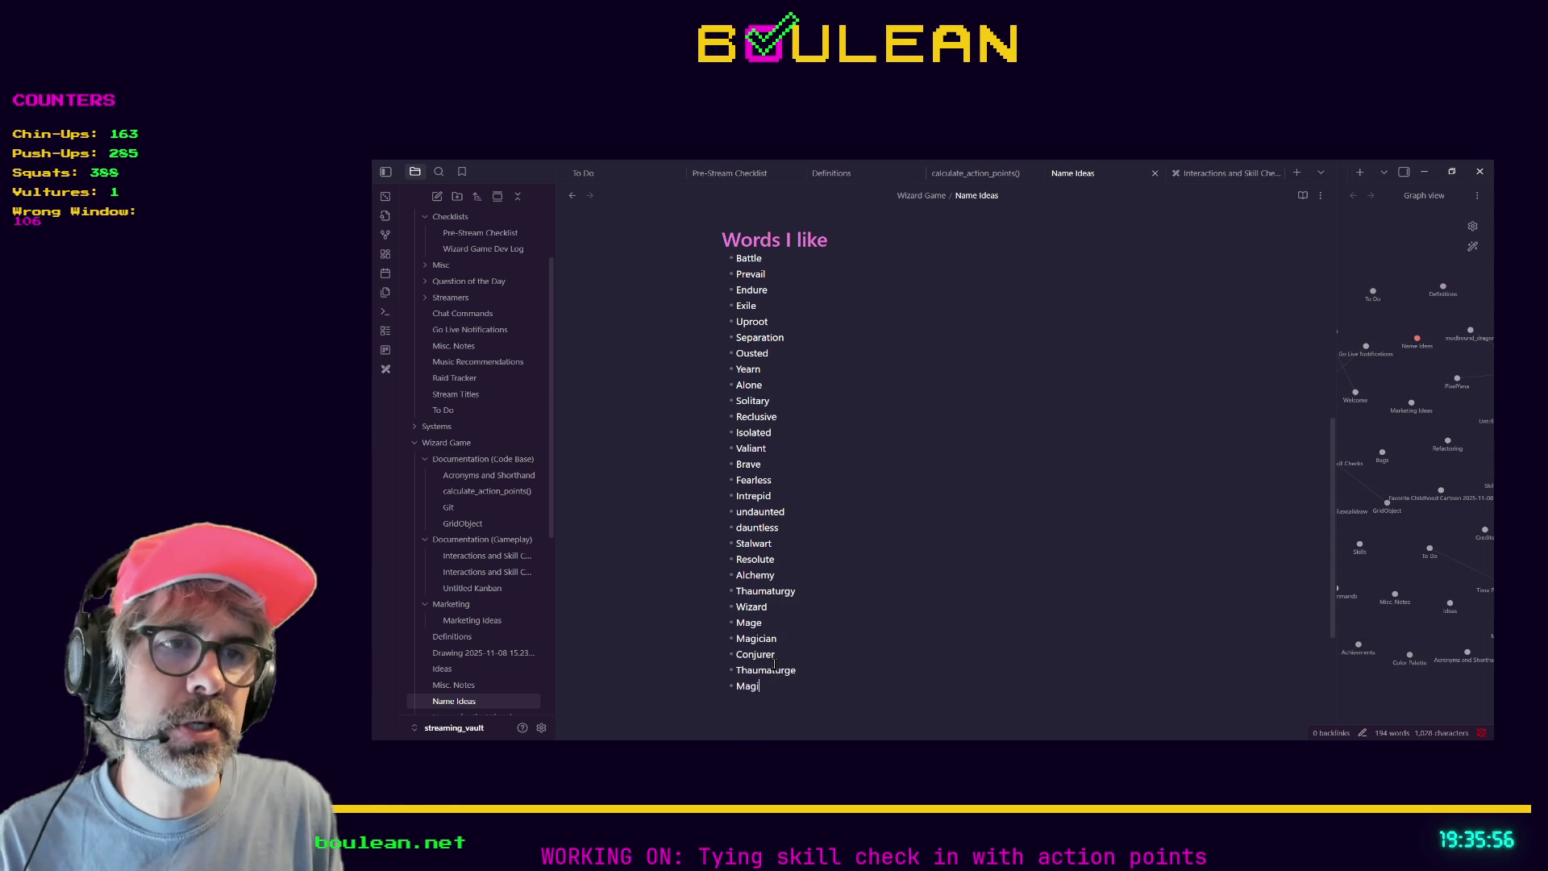
pyautogui.press('BackSpace')
pyautogui.press('BackSpace')
pyautogui.press('BackSpace')
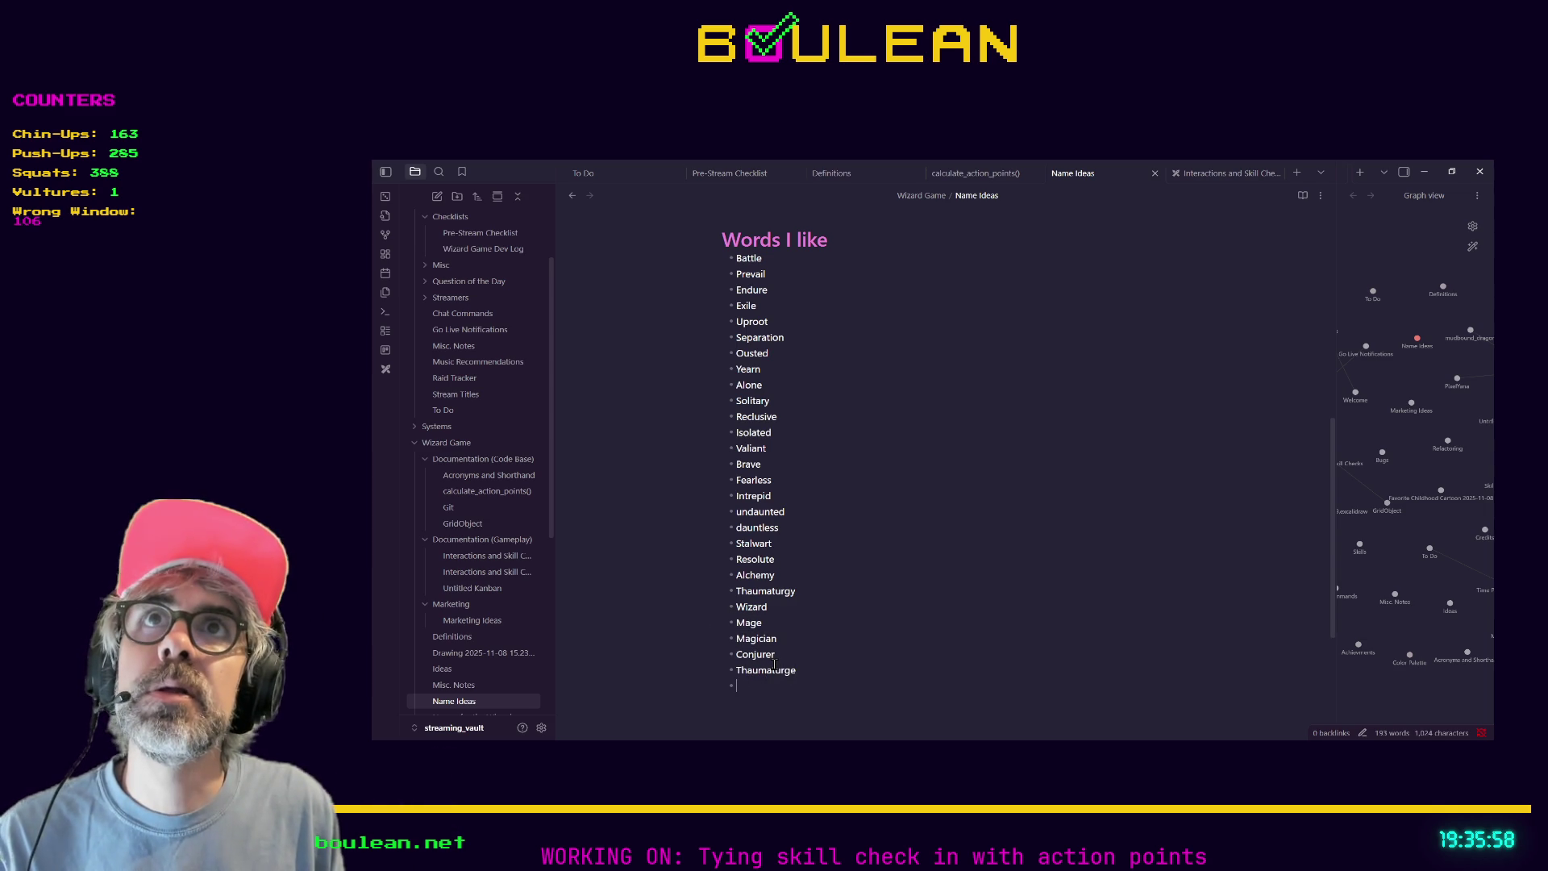
pyautogui.write('Caster ')
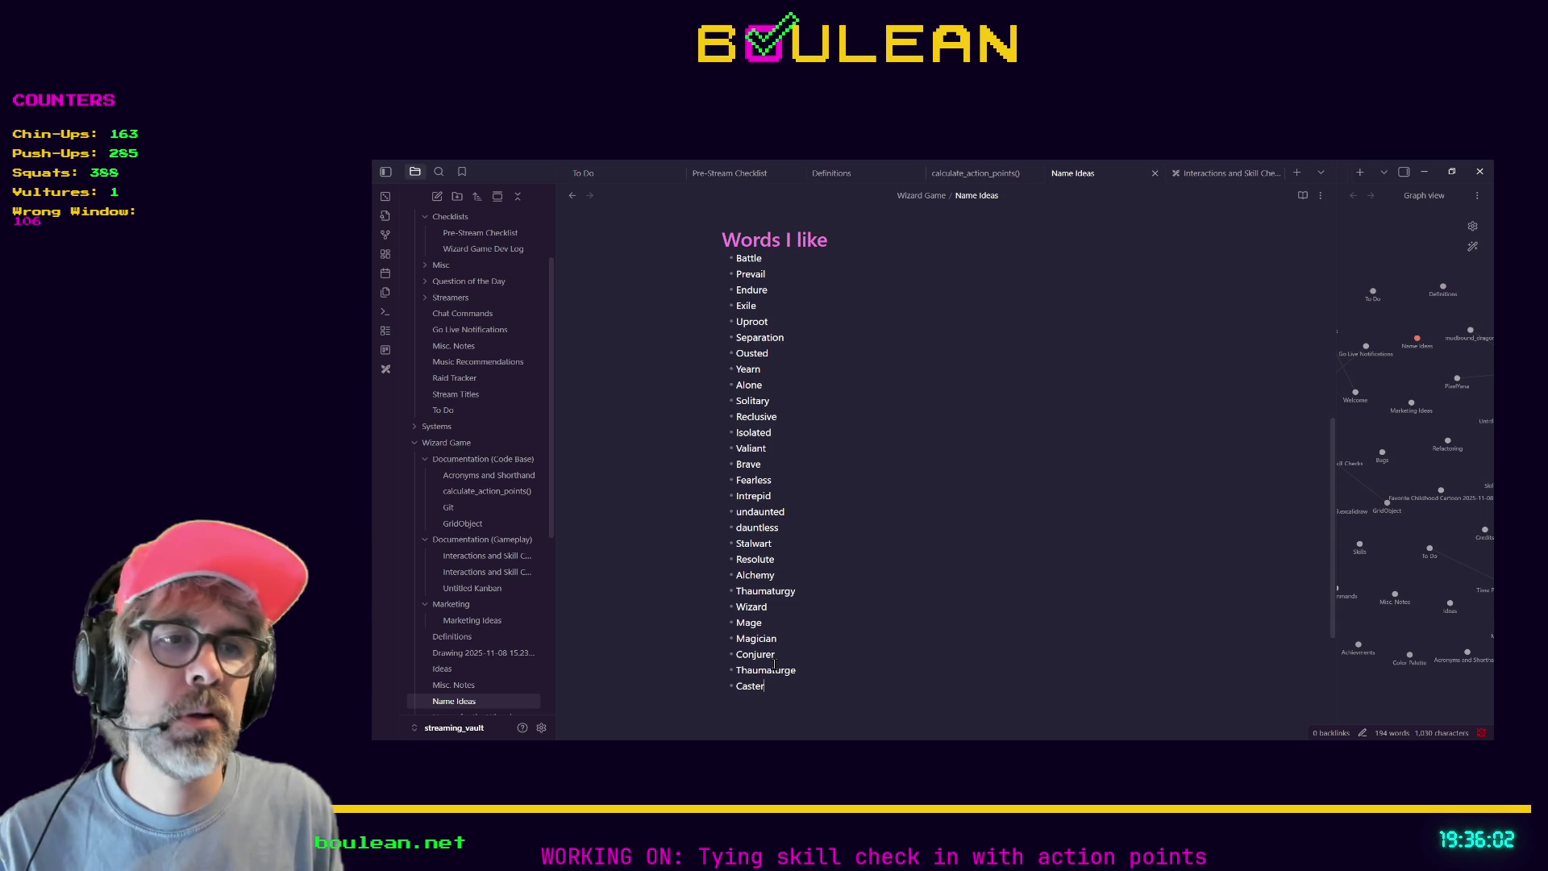
pyautogui.write('- ')
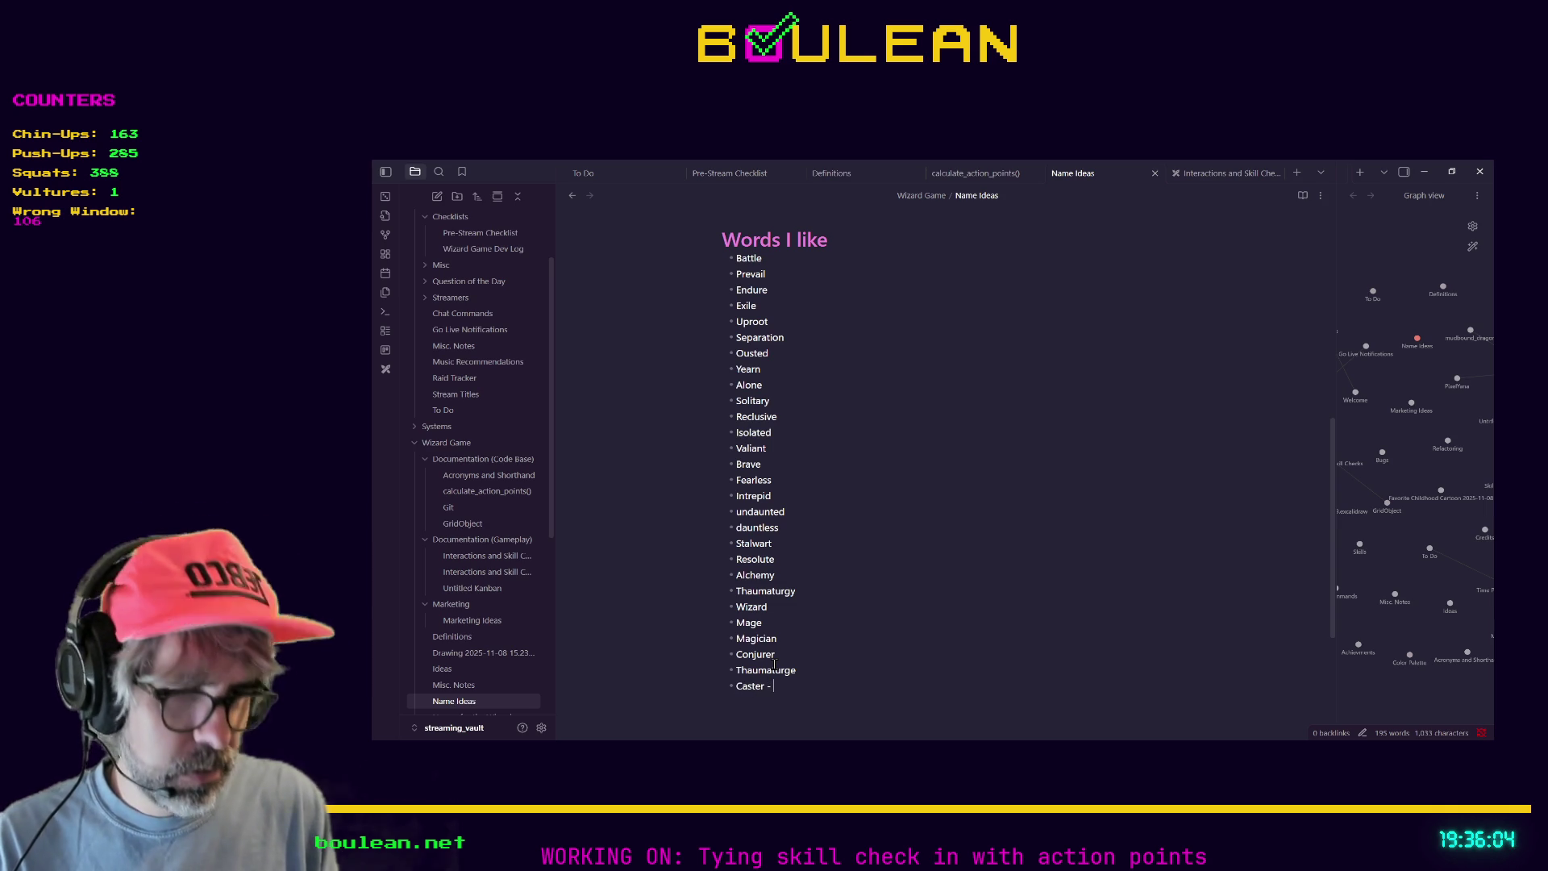
pyautogui.write('[Something')
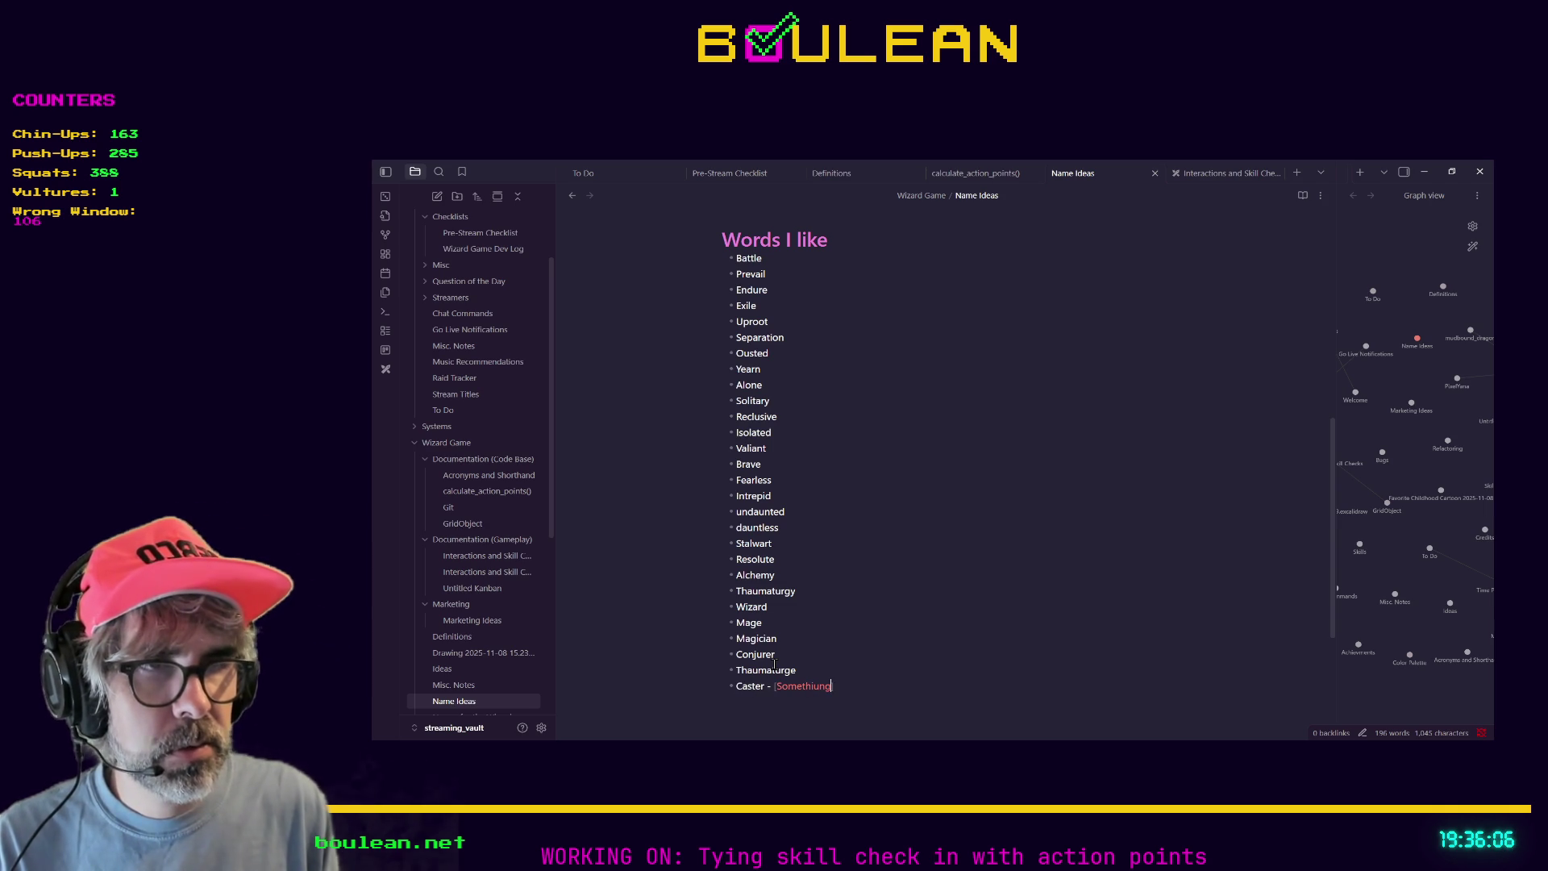
pyautogui.write('] Caster')
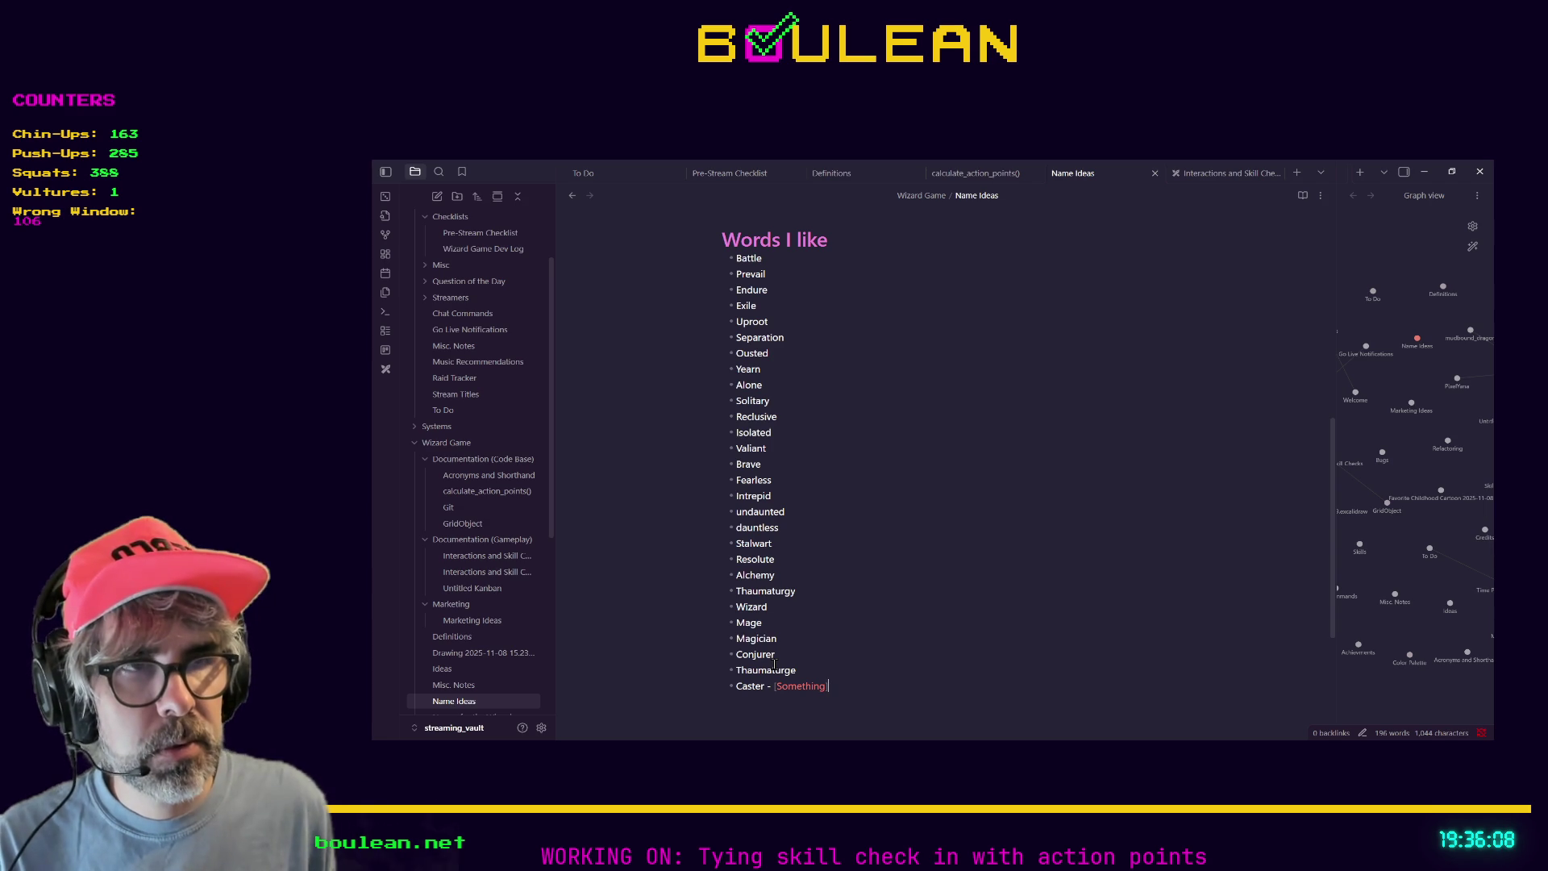
pyautogui.click(813, 642)
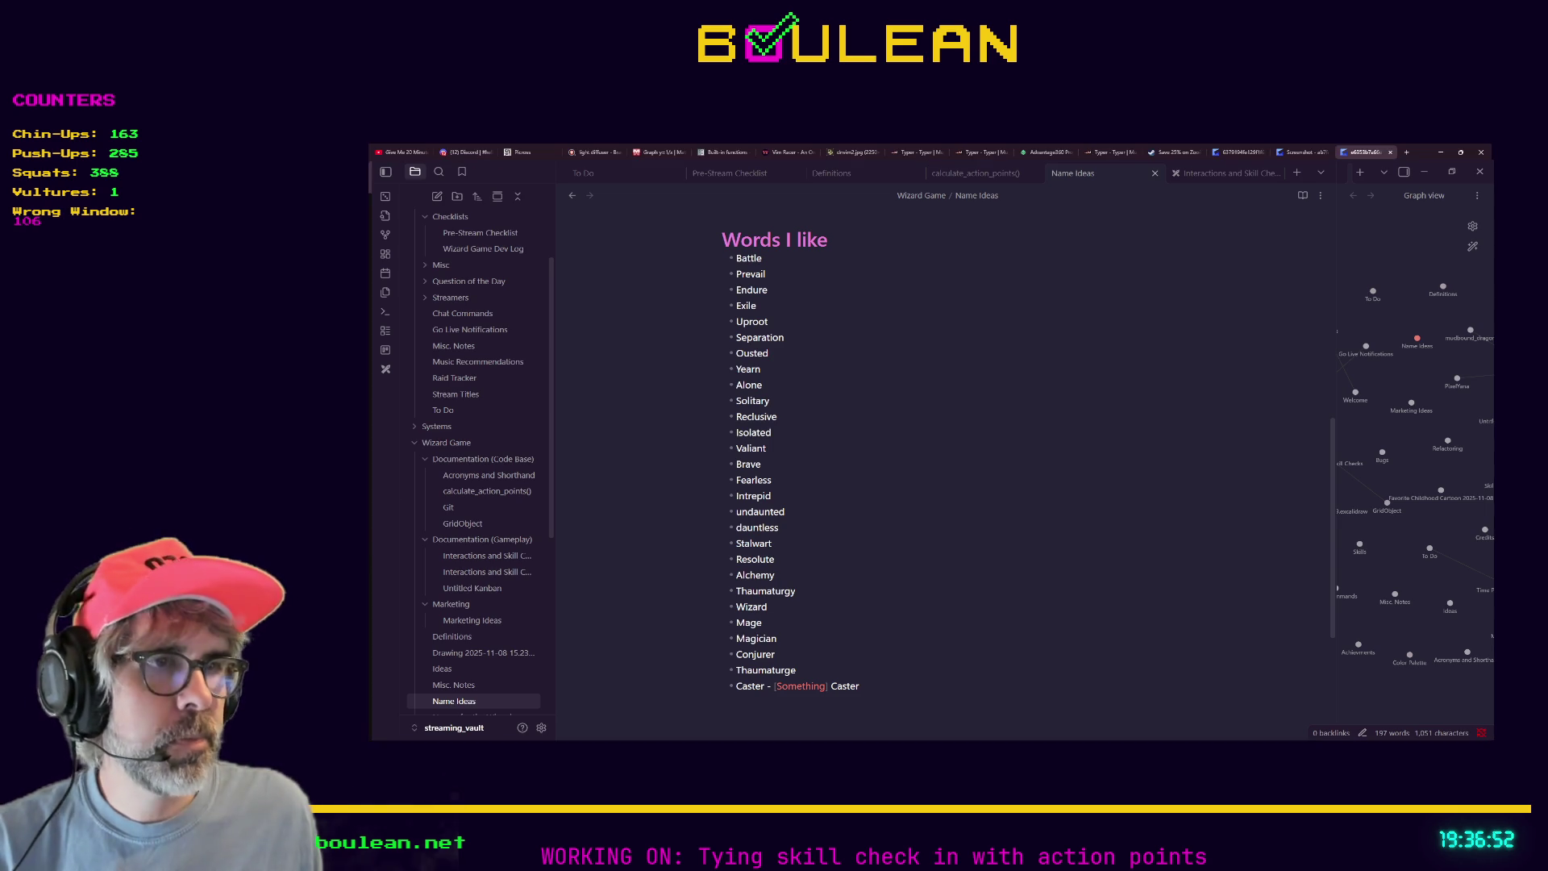
# Run a web search in a new Brave tab, then return to the Name Ideas note.
pyautogui.hotkey('ctrl', 't')
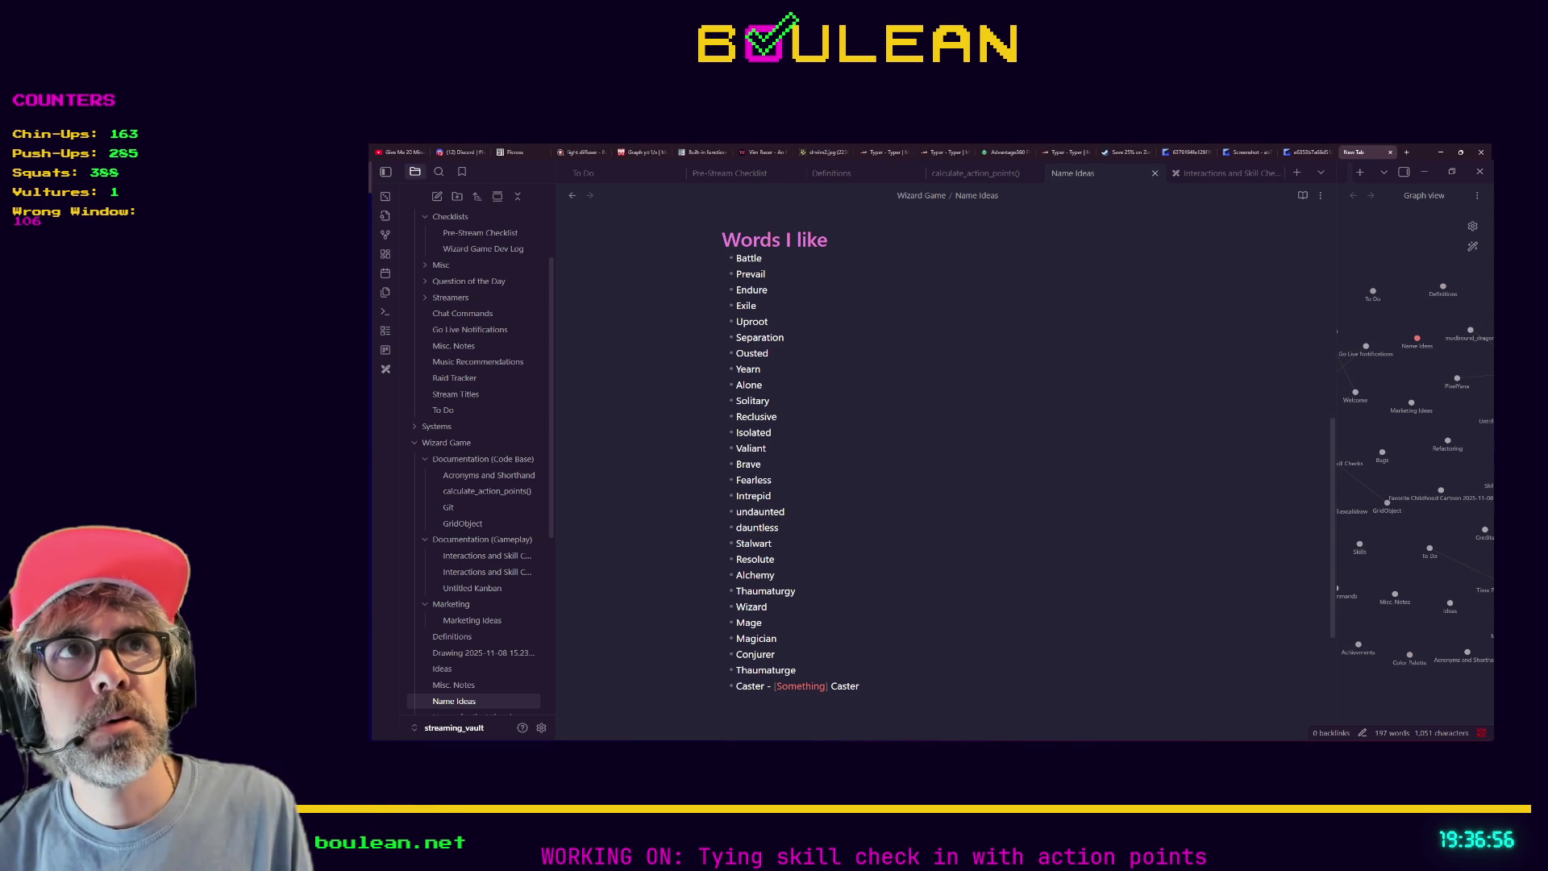
pyautogui.press('Return')
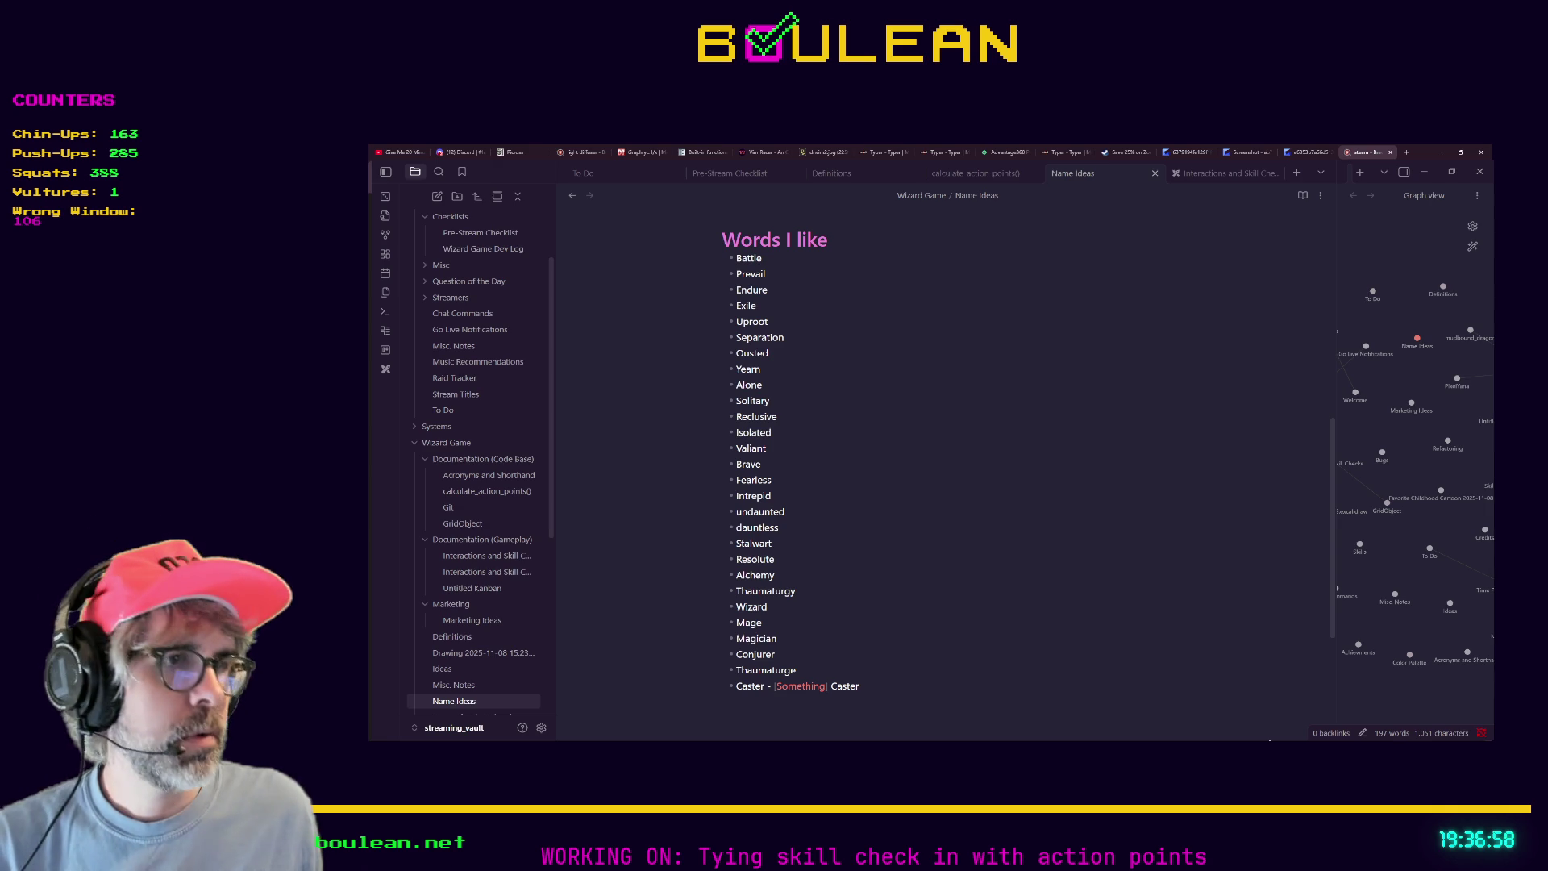
pyautogui.click(1323, 176)
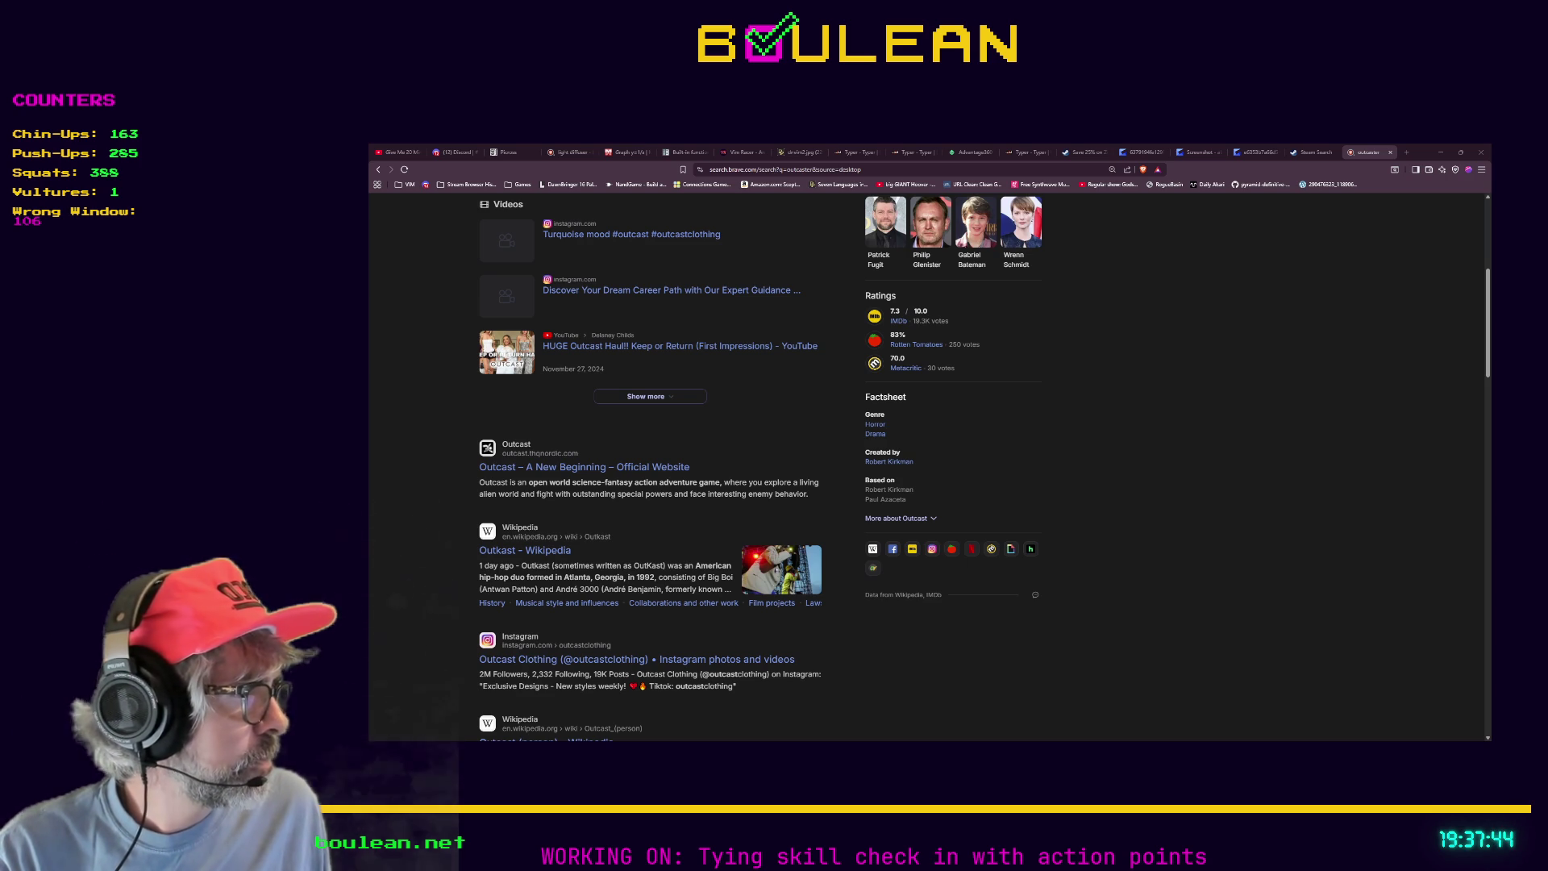
# In a new tab, try to reach the outcaster site, ending up with a web search for 'theoutcaster'.
pyautogui.hotkey('ctrl', 't')
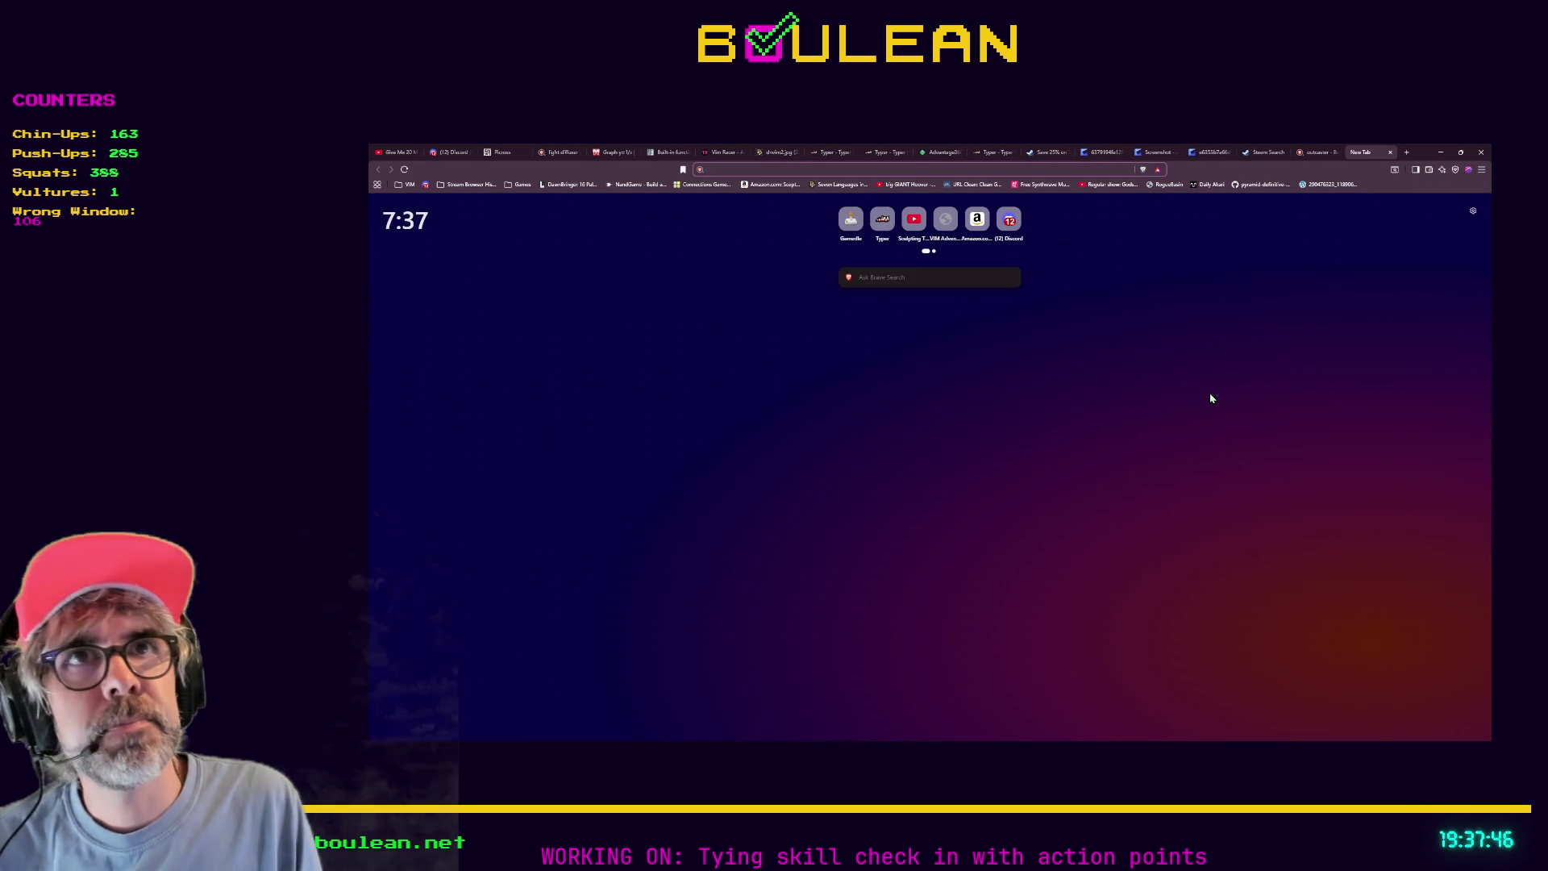
pyautogui.write('outca')
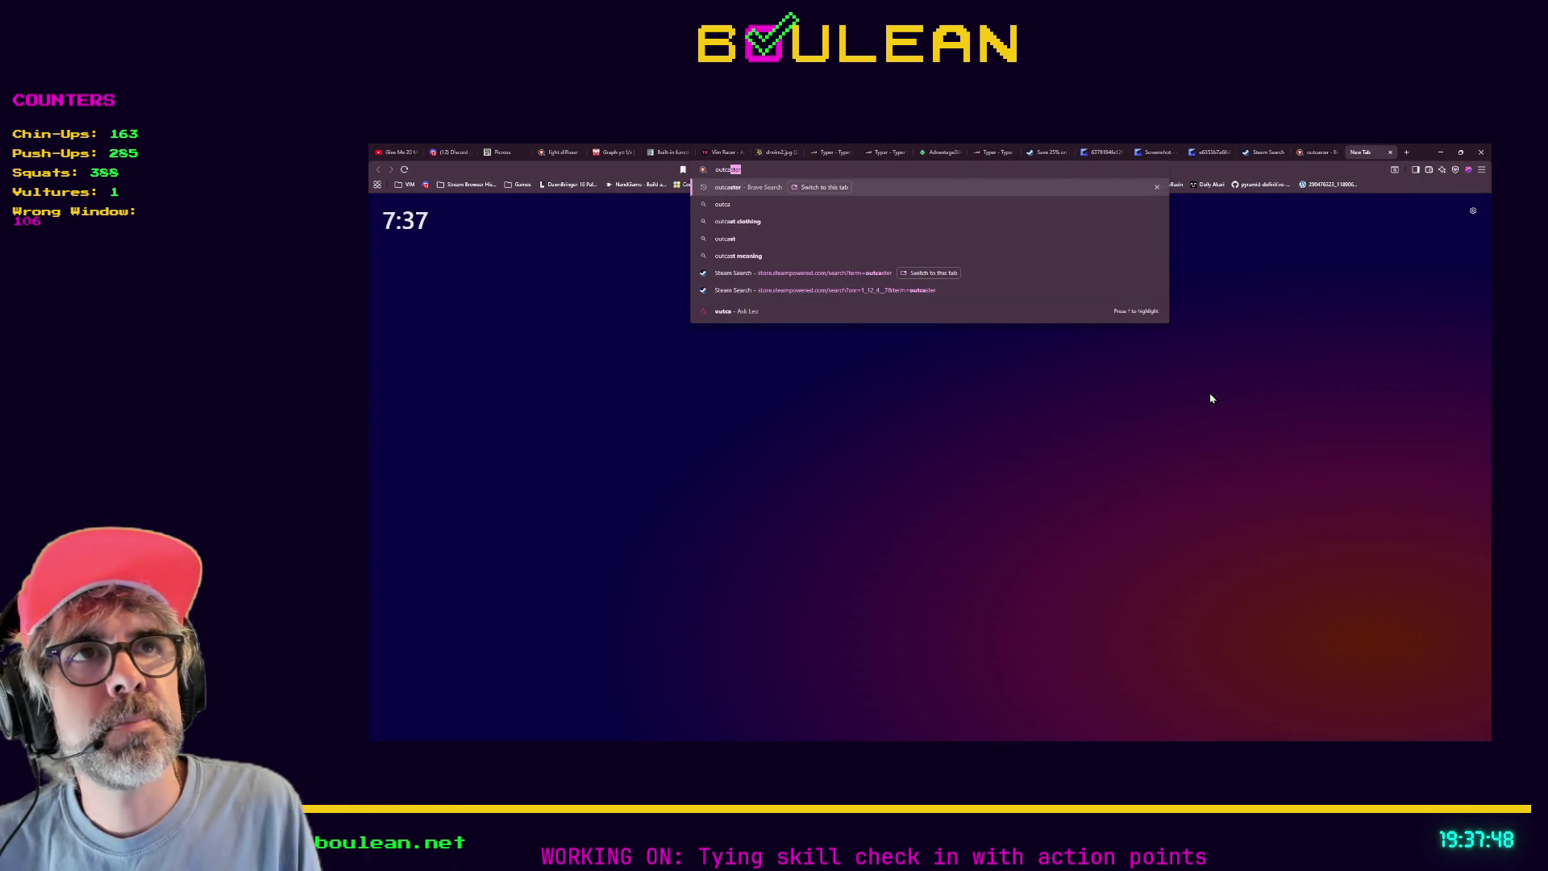
pyautogui.press('Return')
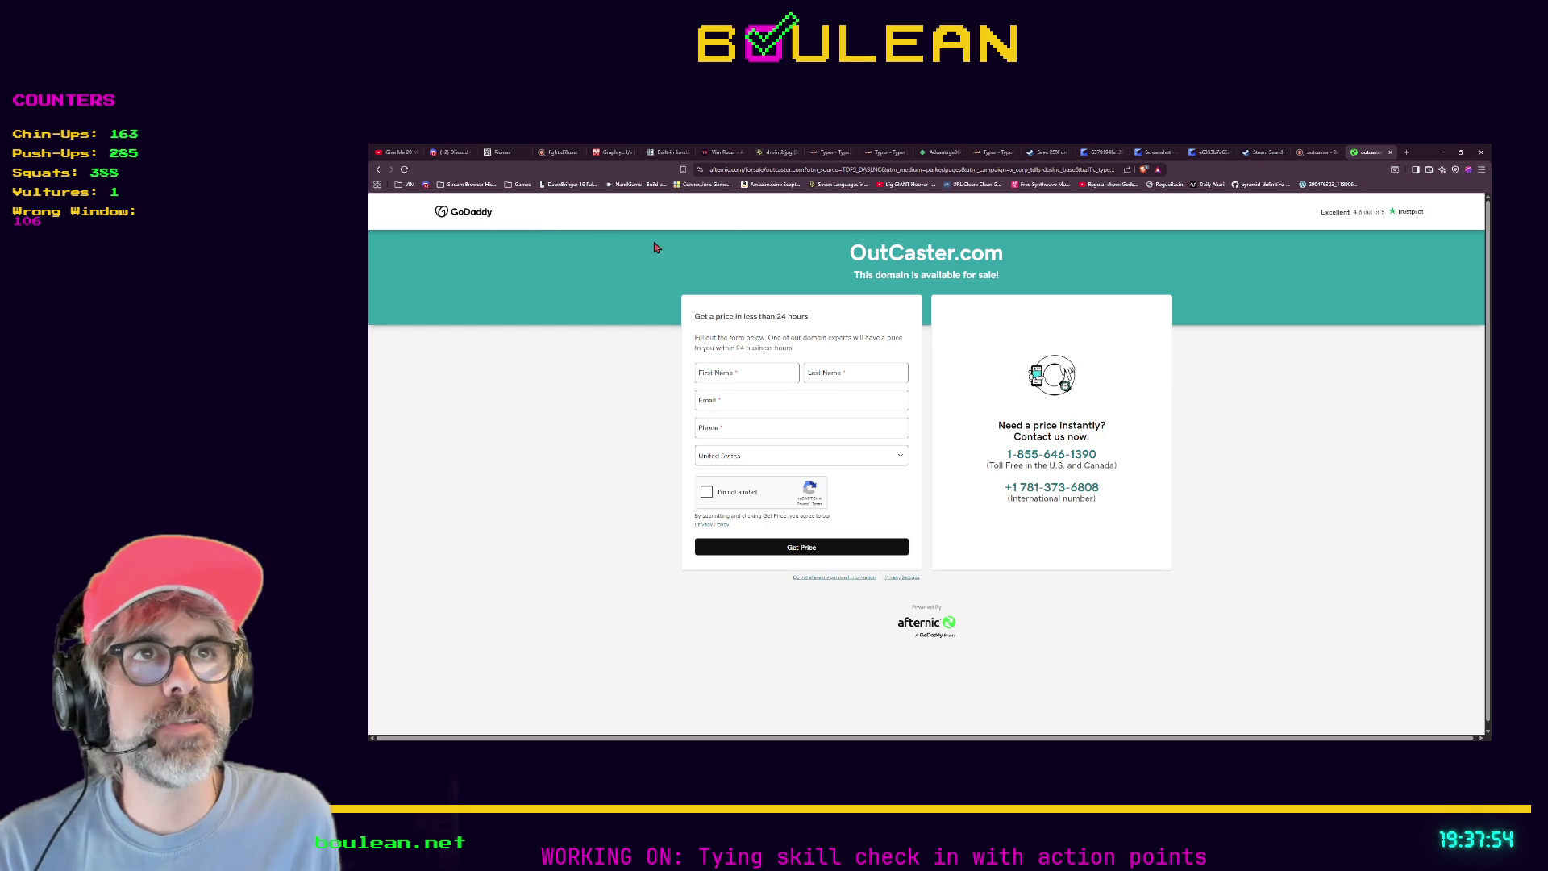
pyautogui.click(758, 169)
pyautogui.write('t')
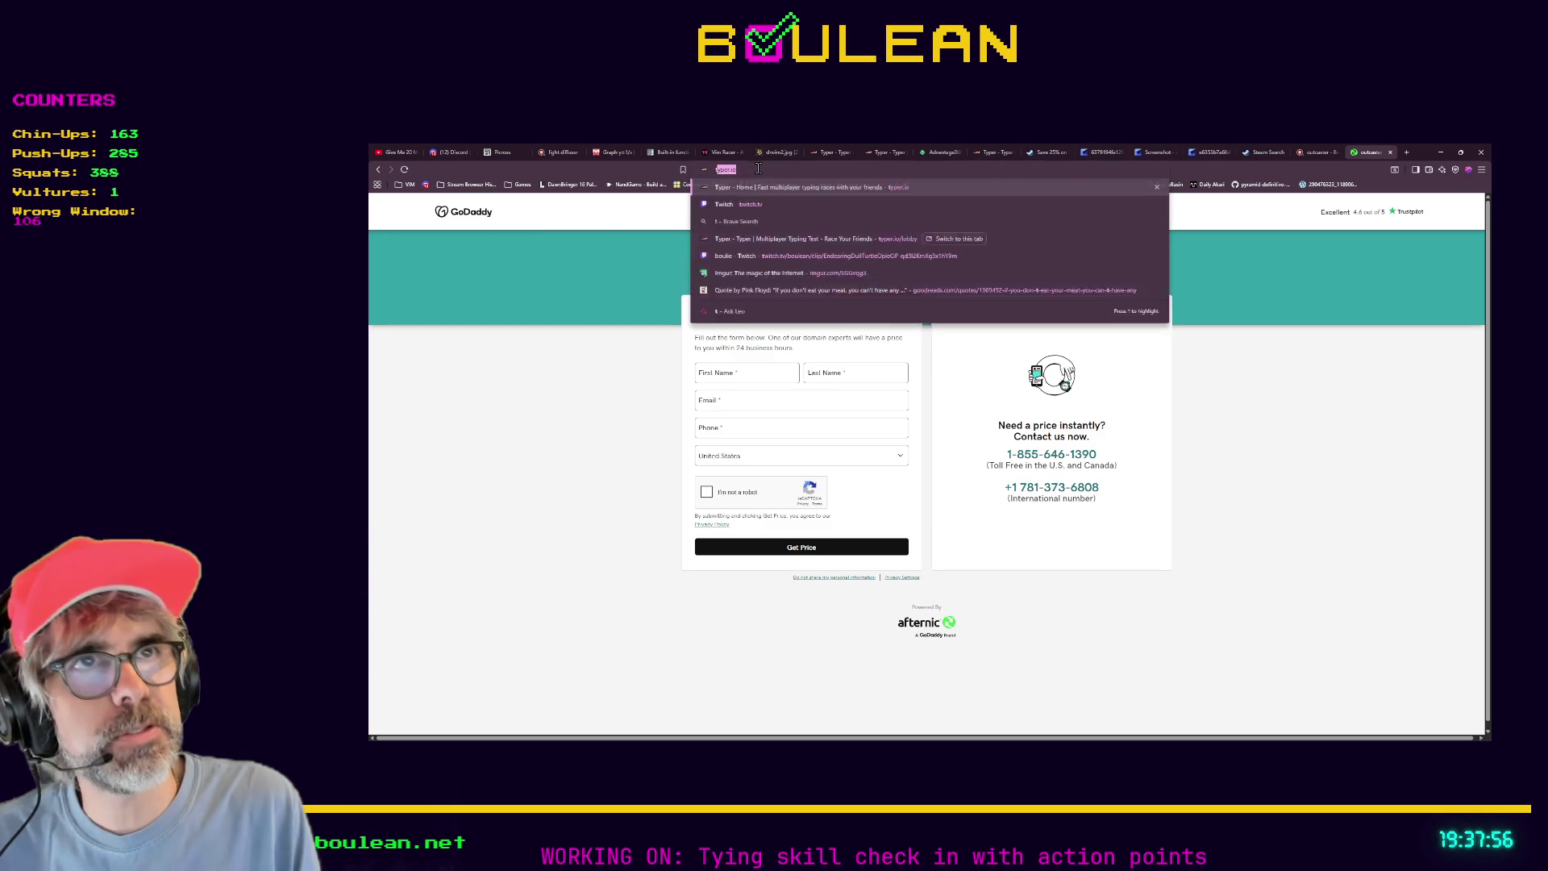
pyautogui.write('heoutcaster')
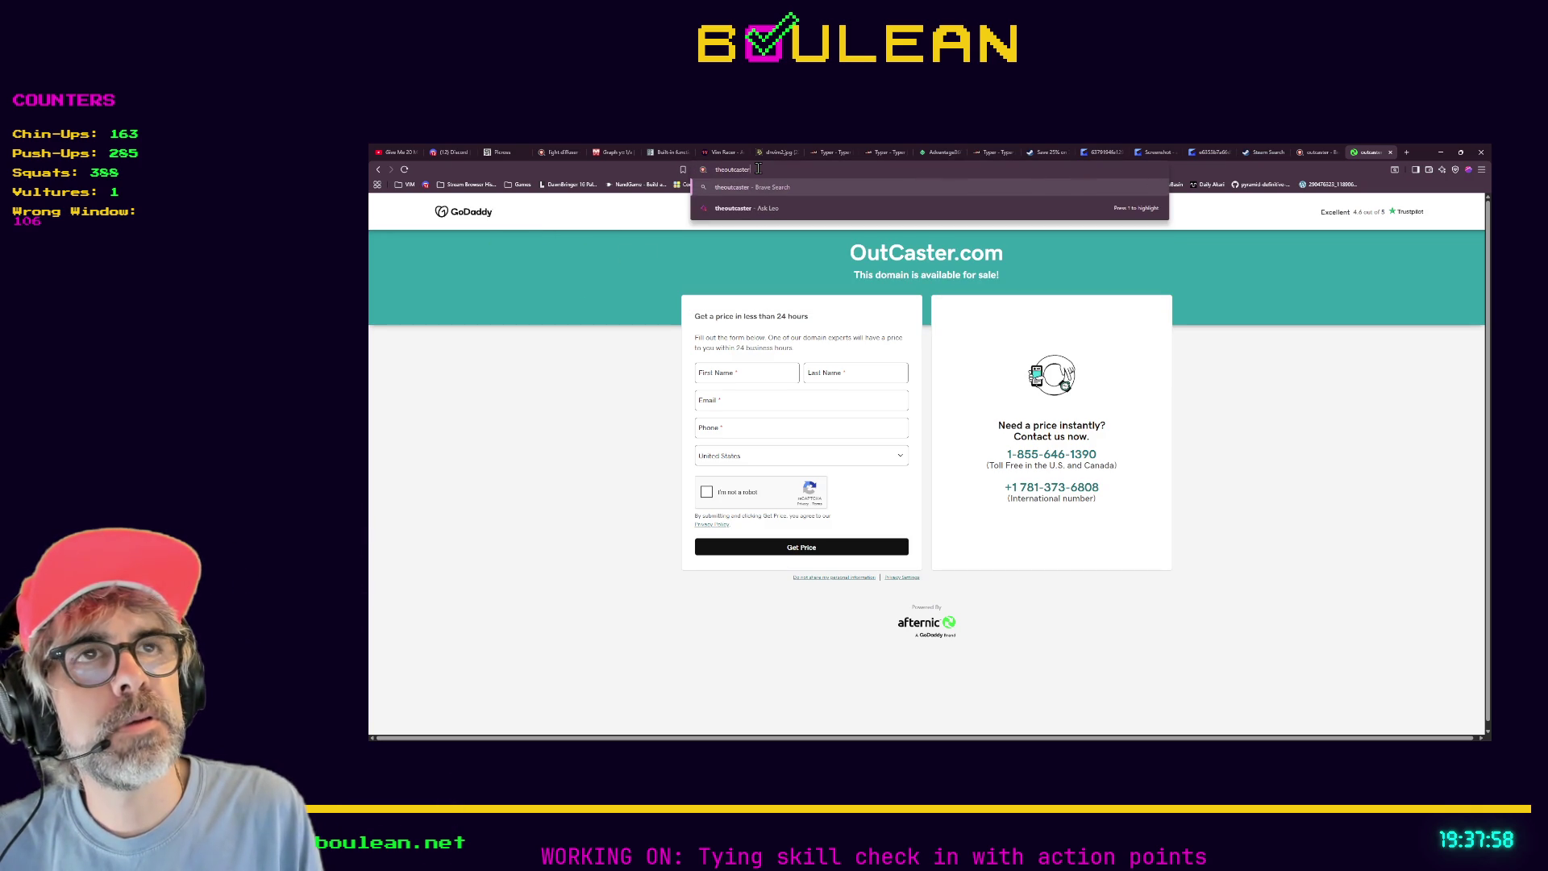
pyautogui.press('Return')
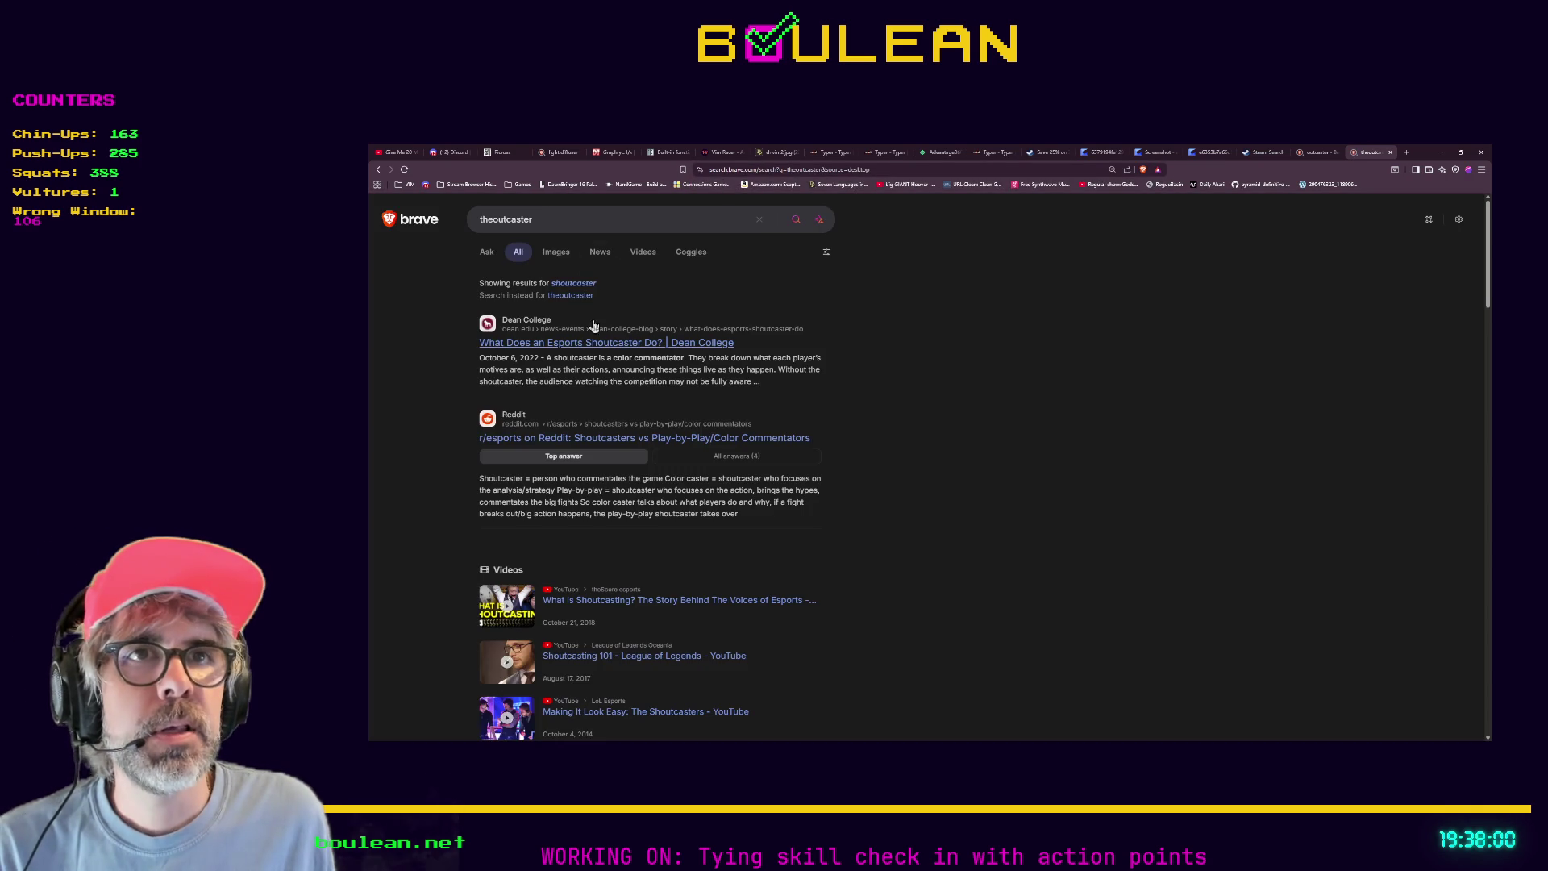
# Load theoutcaster.com, which turns out blank, then open a fresh new tab.
pyautogui.click(676, 216)
pyautogui.click(794, 170)
pyautogui.hotkey('ctrl', 'v')
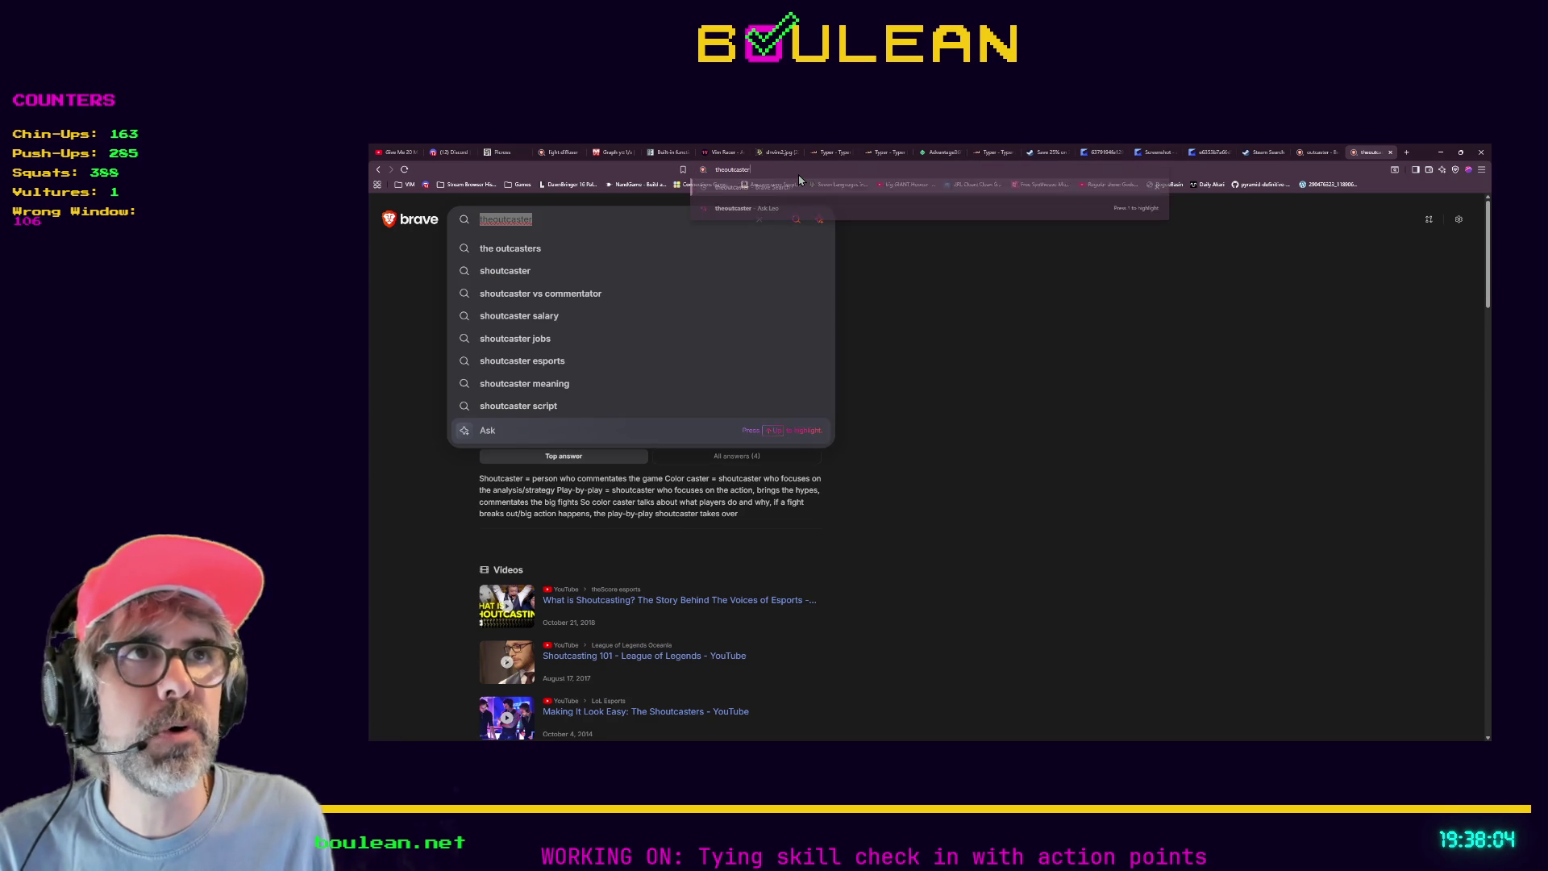
pyautogui.write('.com')
pyautogui.press('Return')
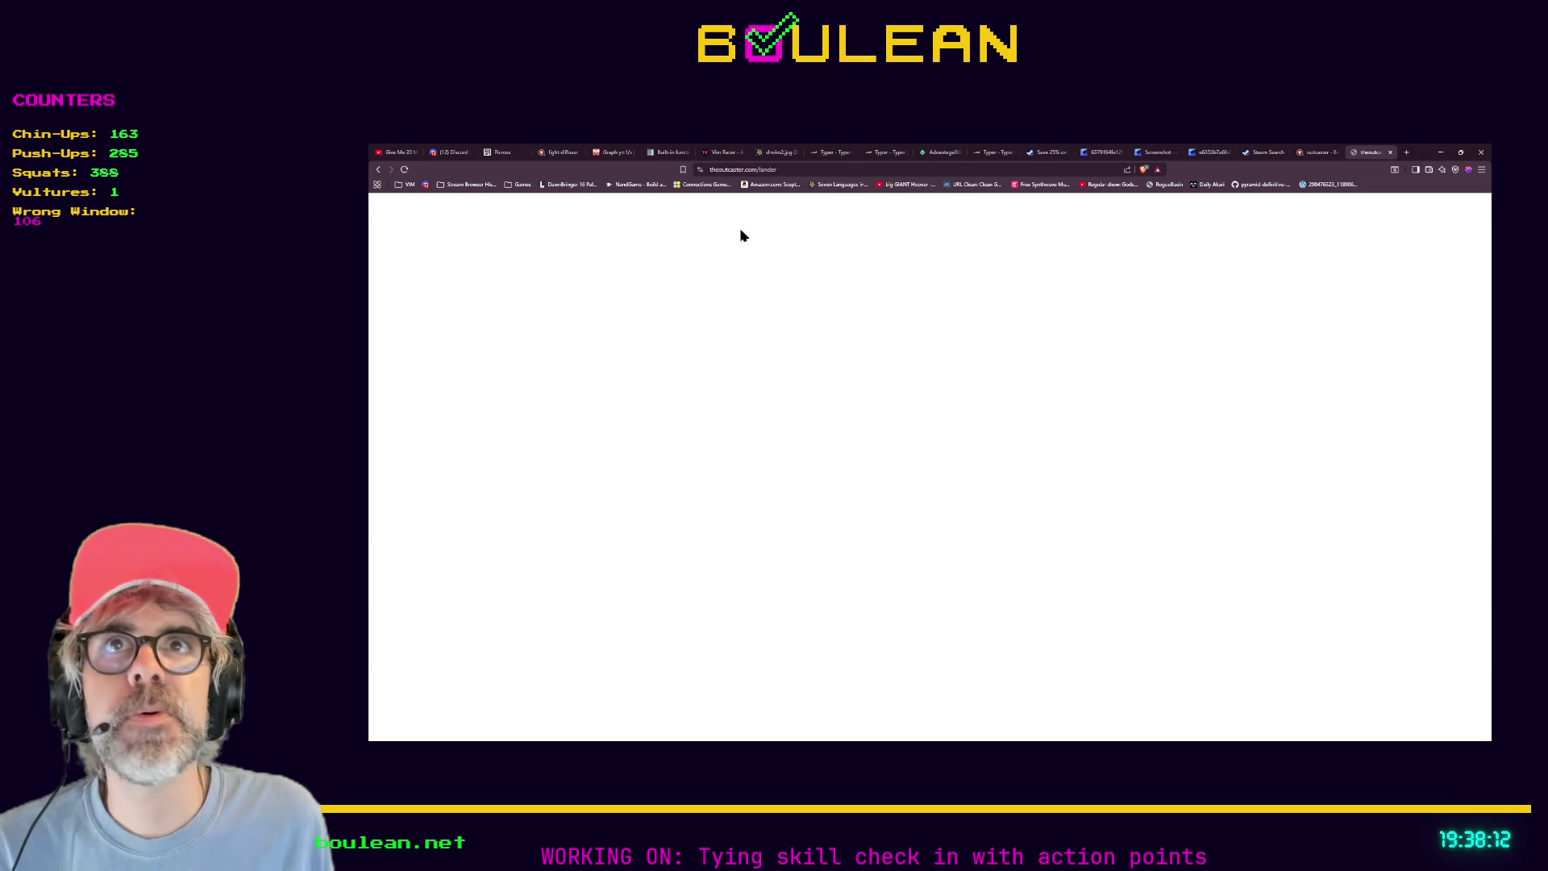
pyautogui.hotkey('ctrl', 't')
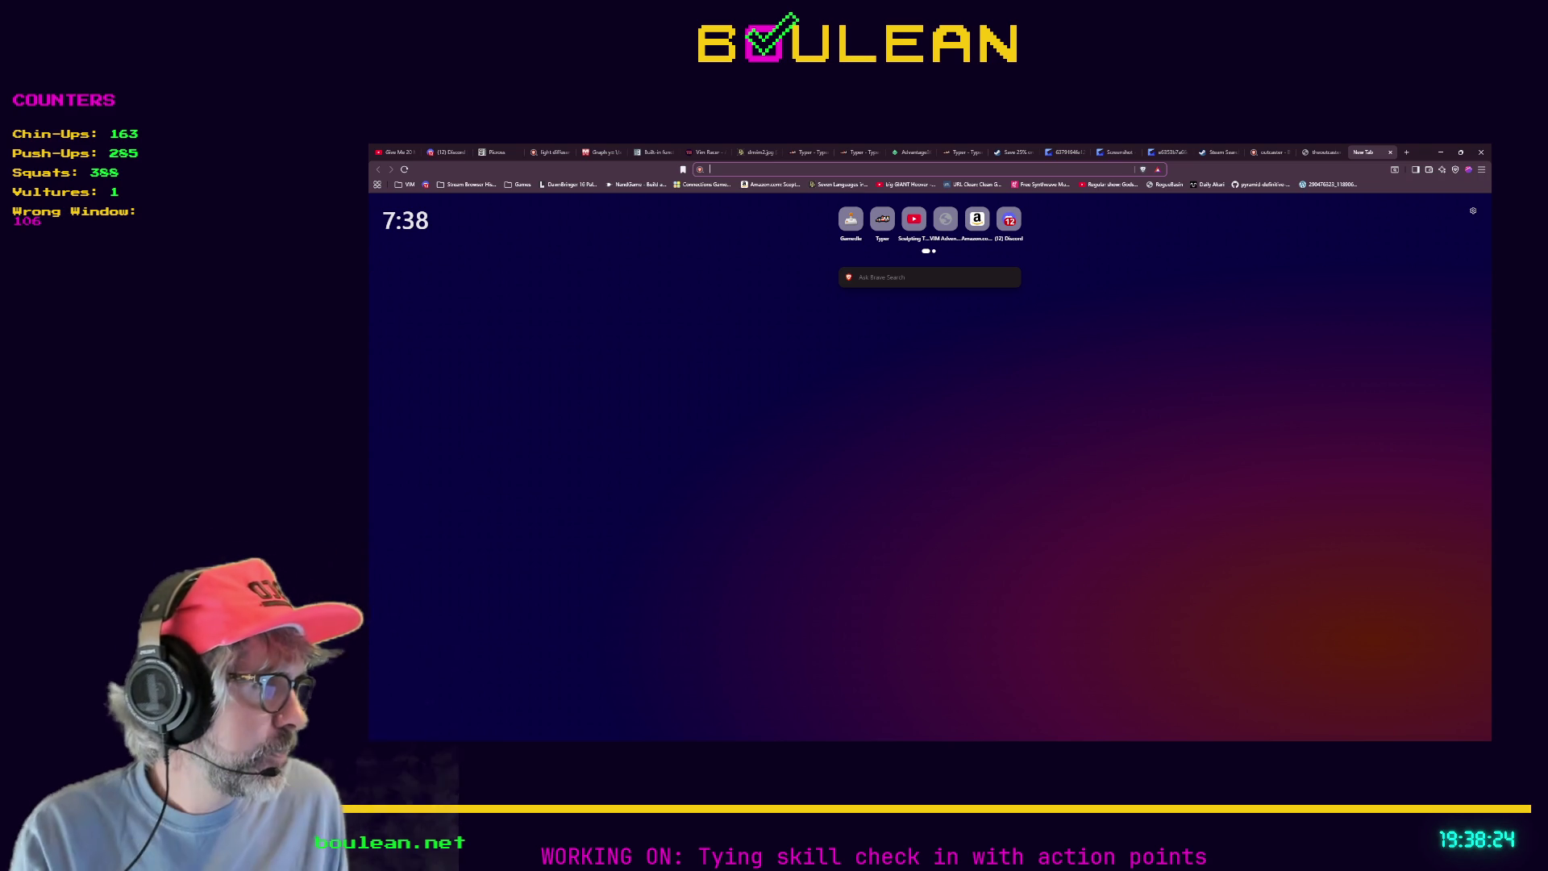
pyautogui.hotkey('alt', 'Tab')
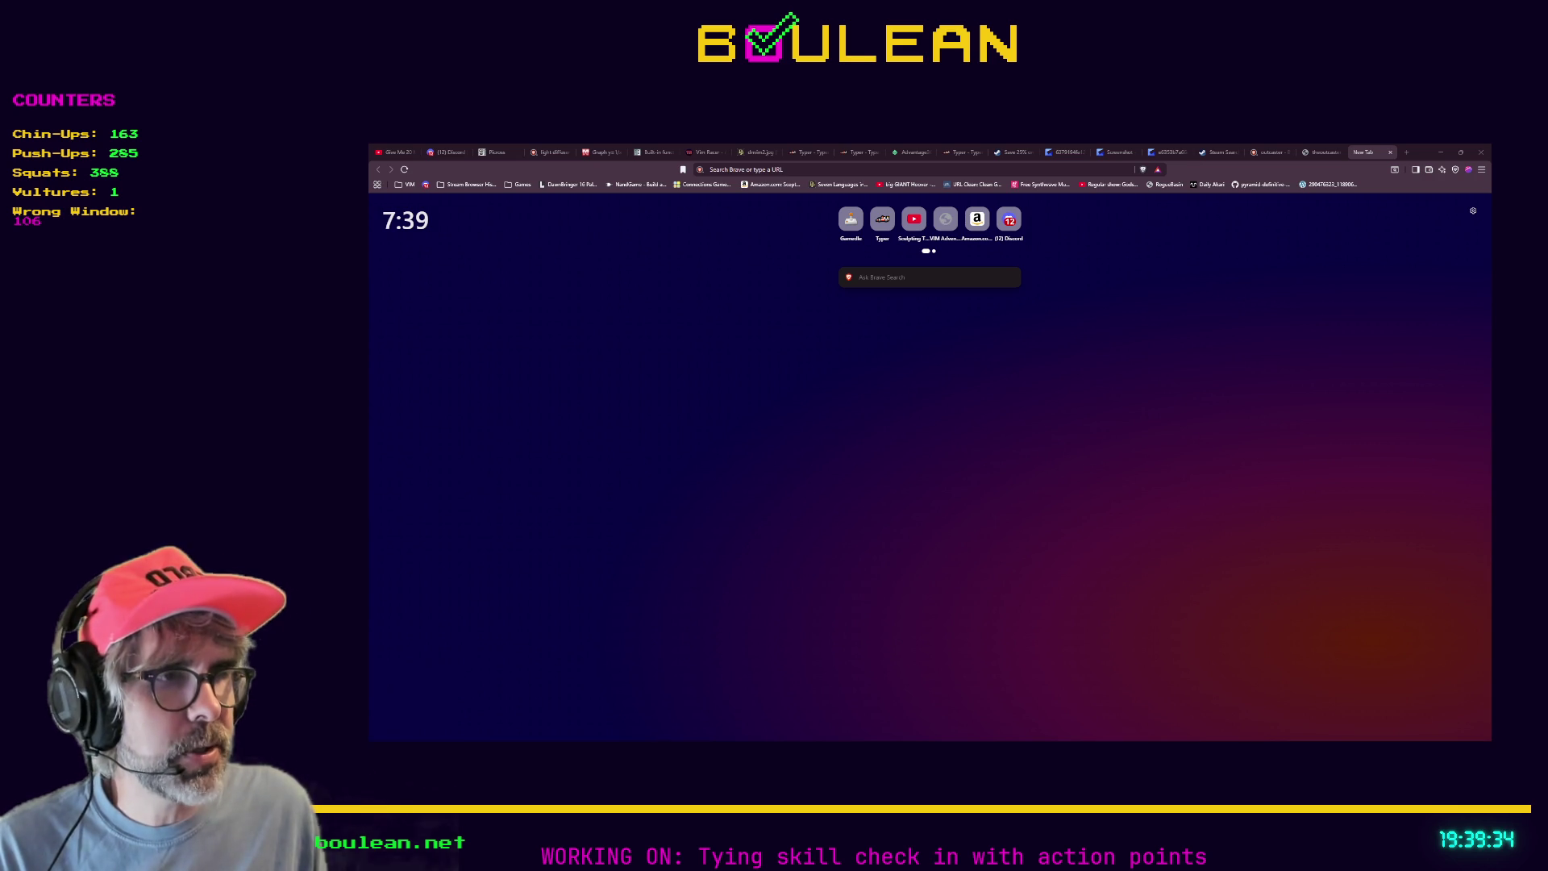
# Paste the git remote add origin, branch -M main and push -u origin main commands into the Git note.
pyautogui.hotkey('alt', 'Tab')
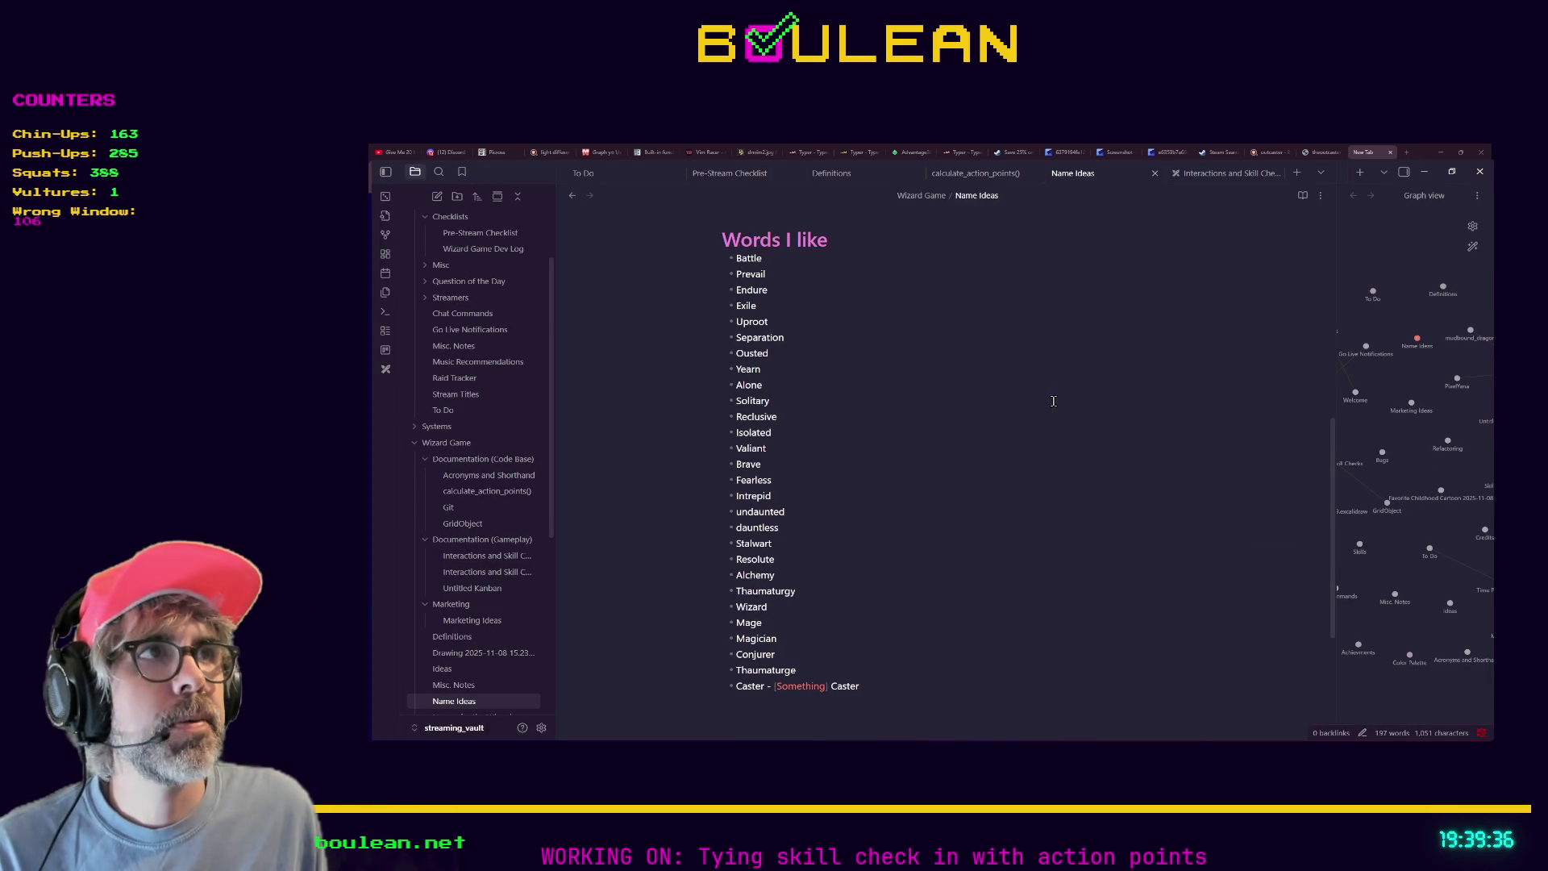
pyautogui.hotkey('ctrl', 'o')
pyautogui.write('git')
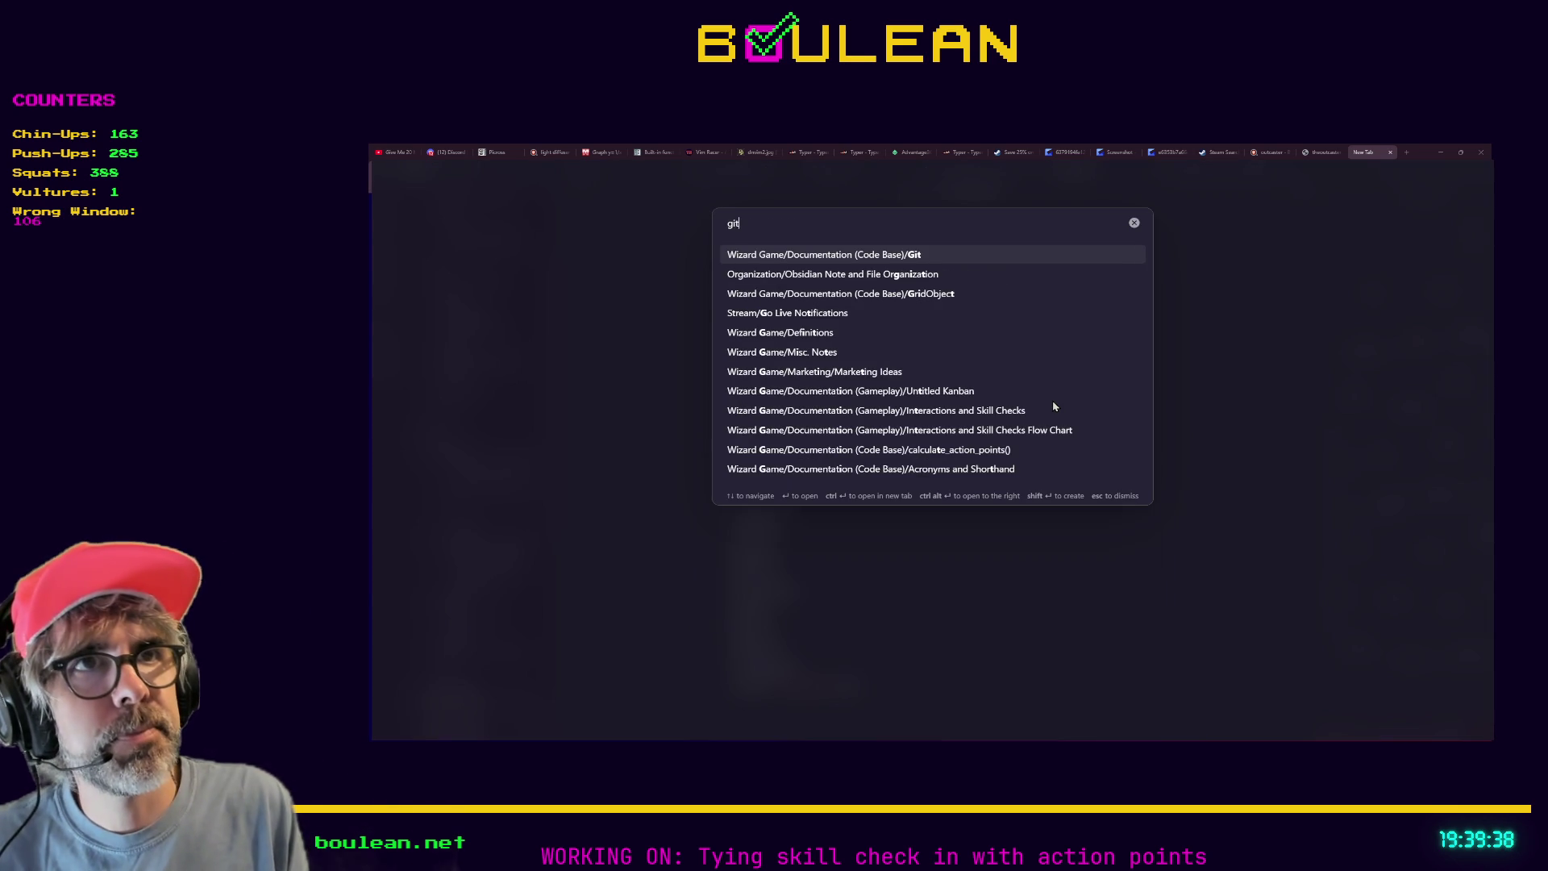
pyautogui.press('Return')
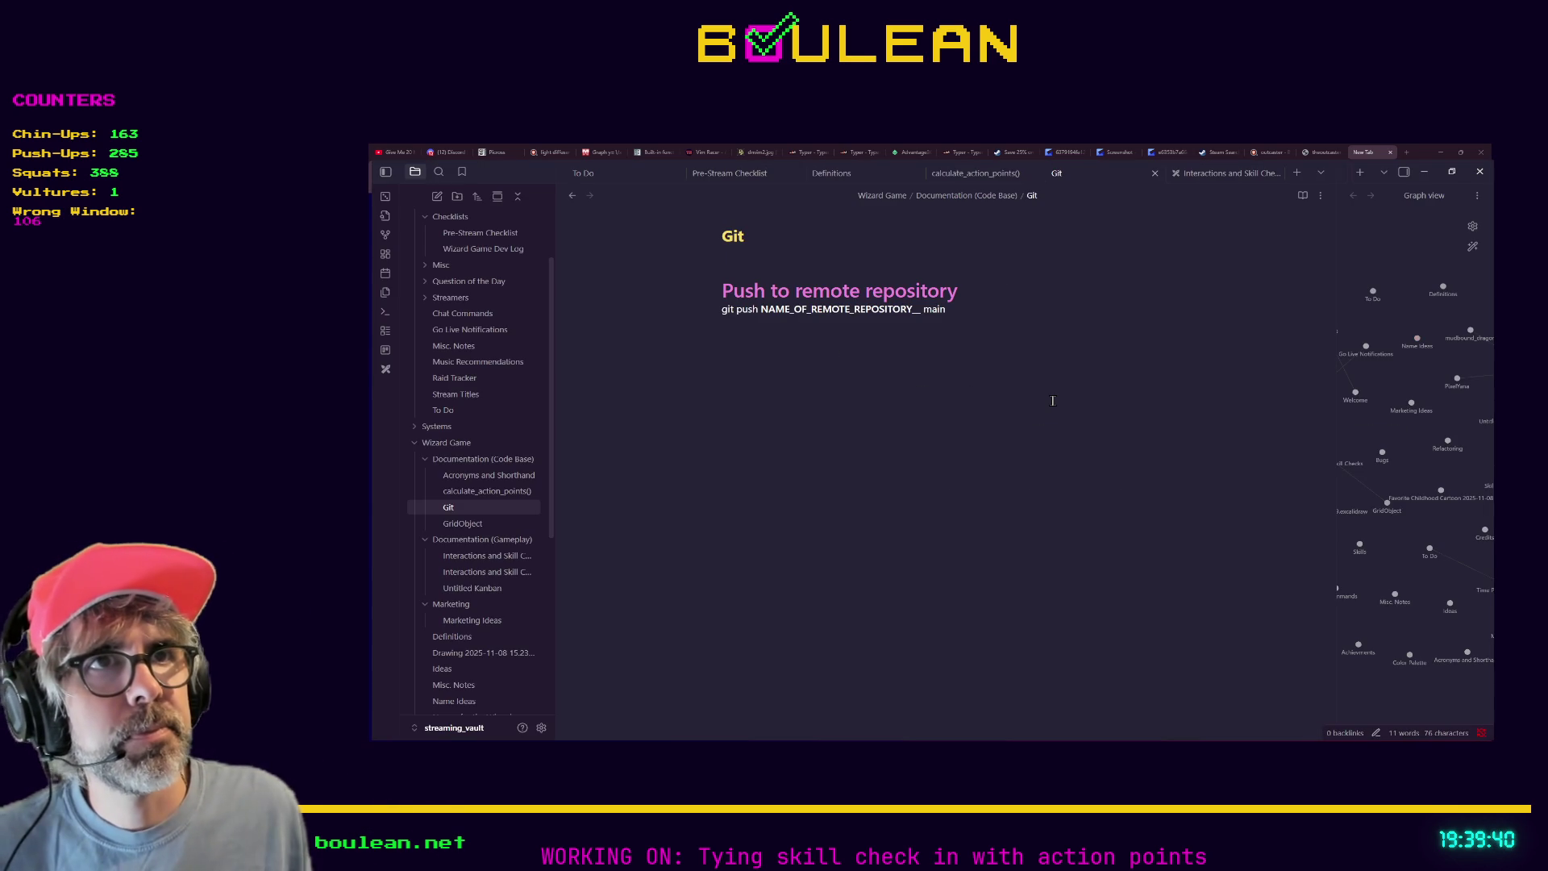
pyautogui.click(974, 361)
pyautogui.write('git remote add origin https://github.com/rockit360/outcaster.git git branch -M main git push -u origin main')
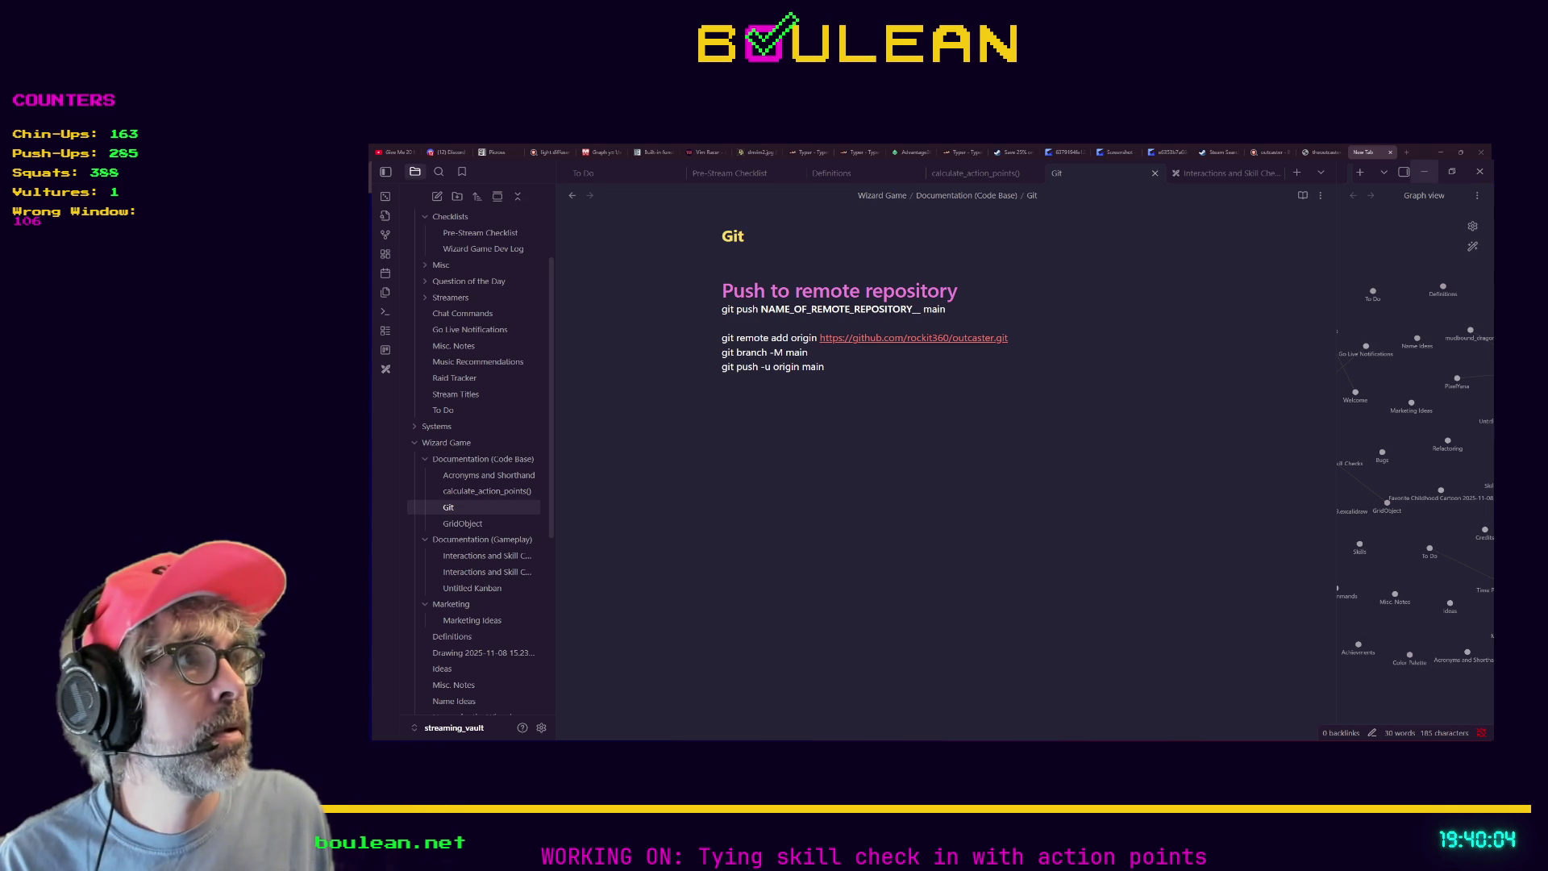
pyautogui.click(1424, 171)
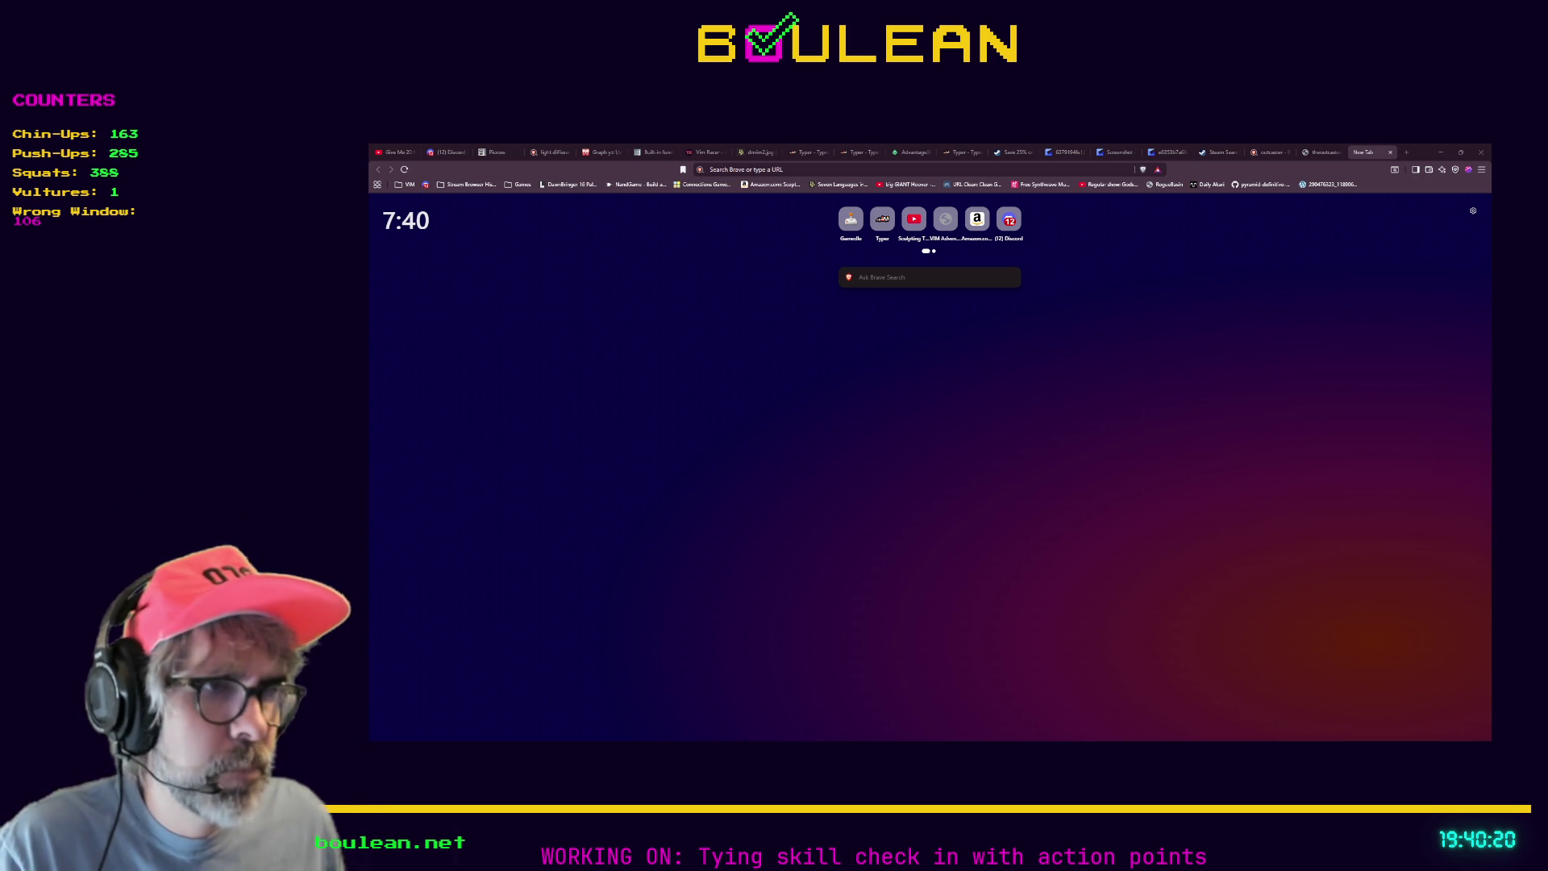
# Switch from Brave back to Godot's player.gd showing _queue_interaction.
pyautogui.hotkey('alt', 'Tab')
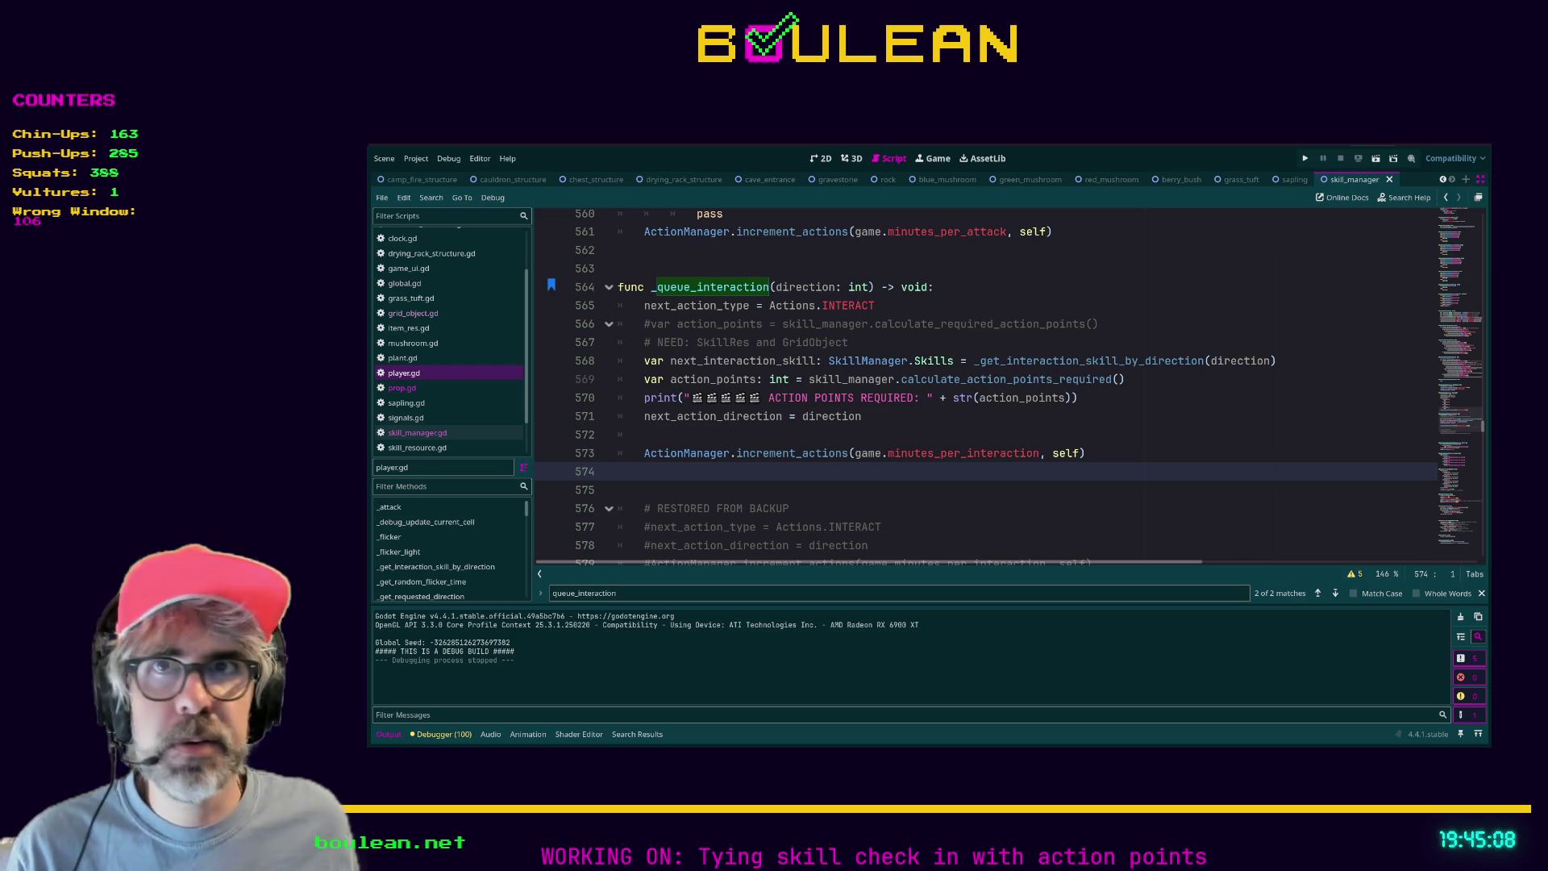
# Leave Godot's player.gd and bring the Obsidian Git note back on screen.
pyautogui.click(1081, 398)
pyautogui.hotkey('alt', 'Tab')
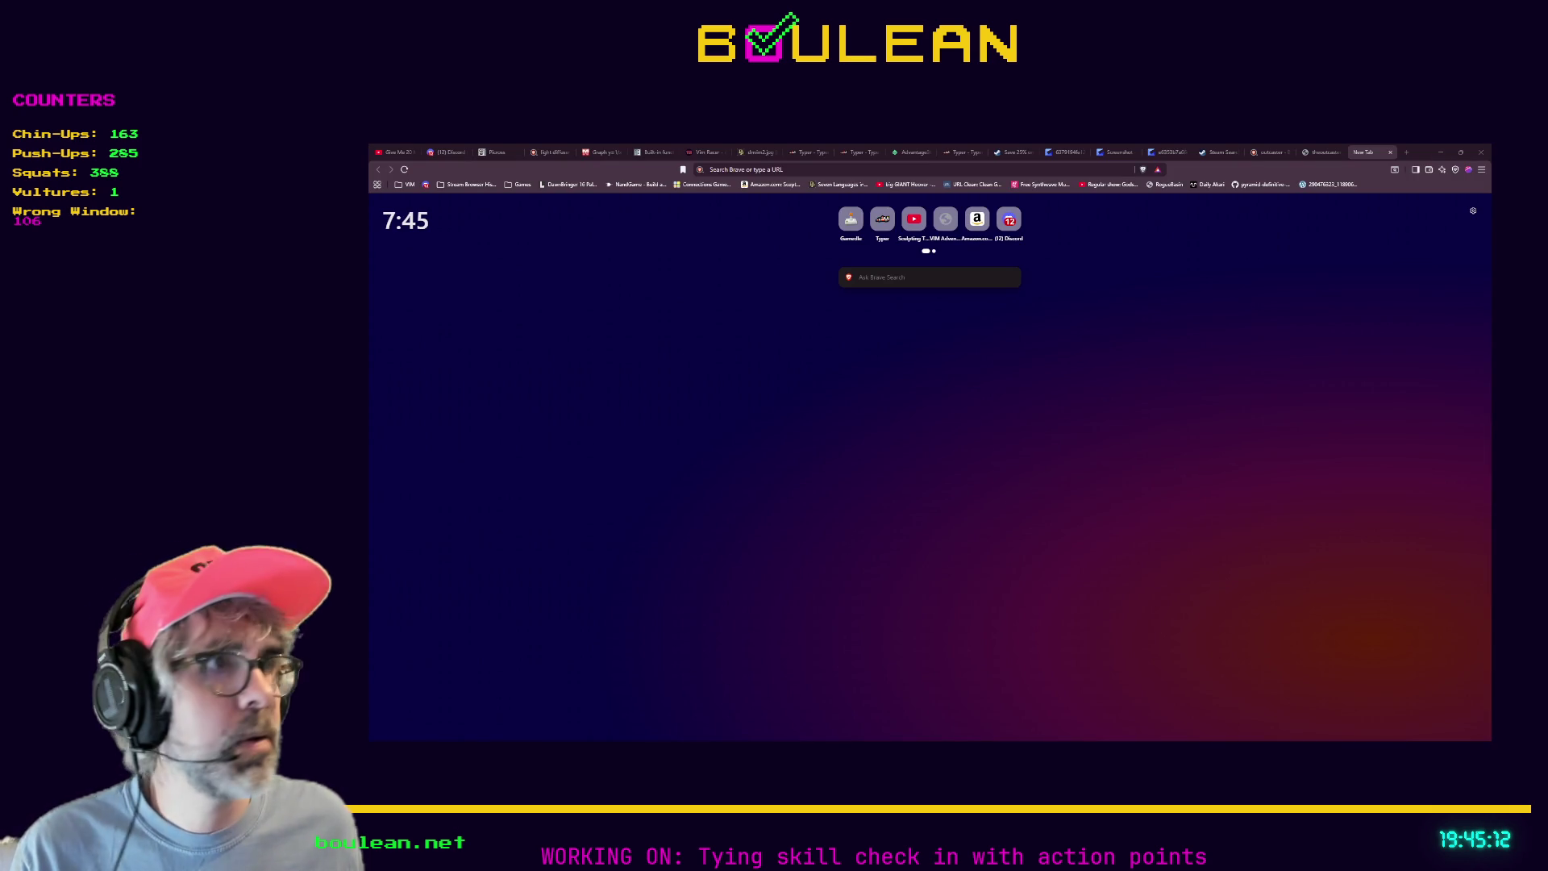
pyautogui.click(1441, 151)
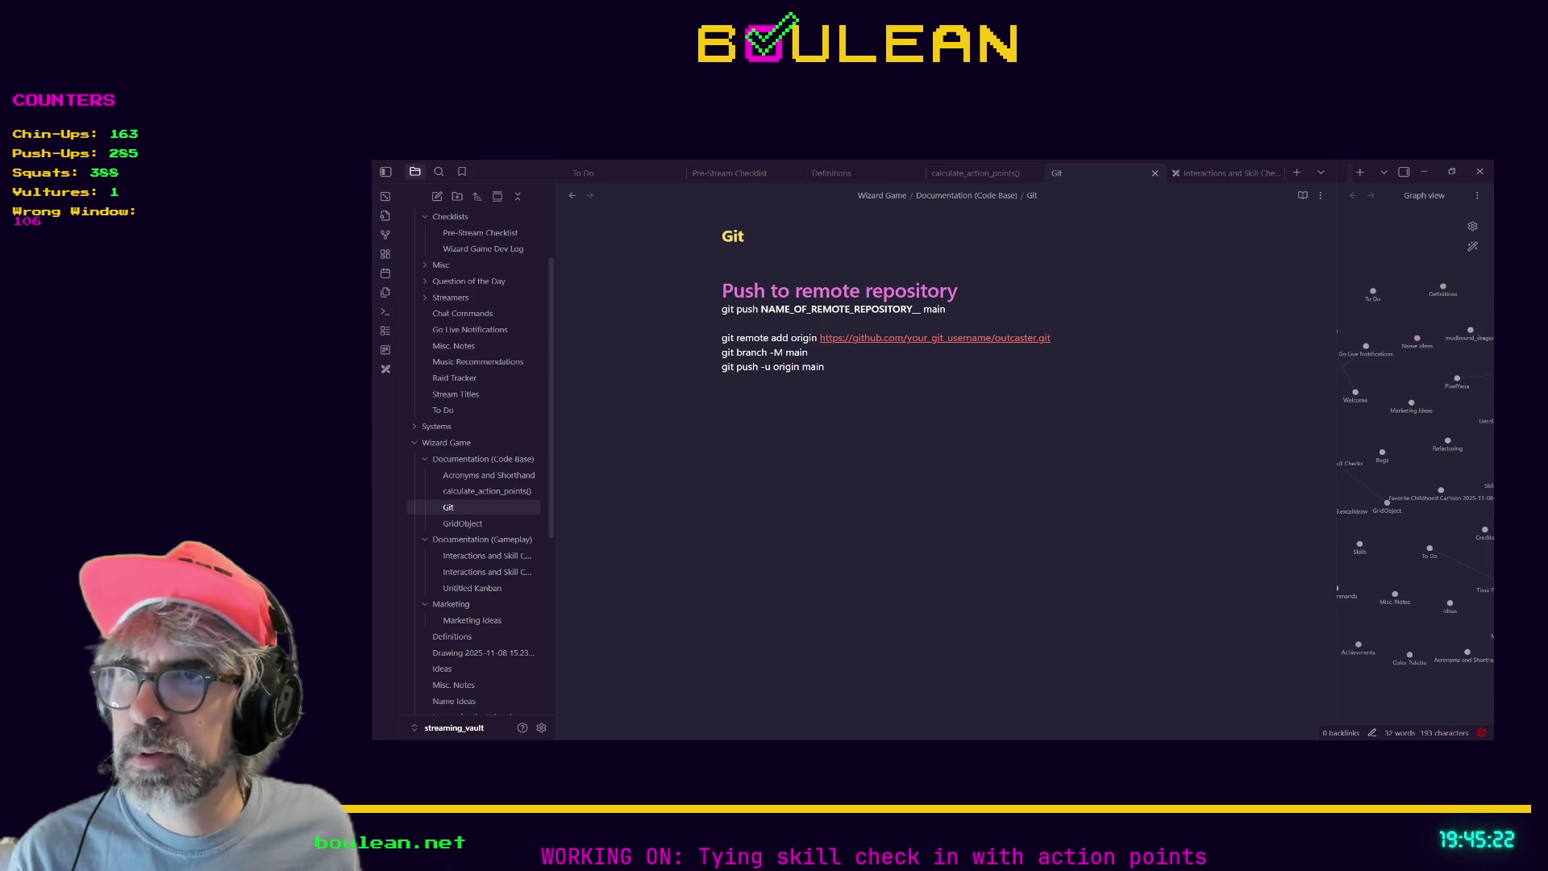
# Replace main in the git branch -M line with the _name_of_branch placeholder.
pyautogui.click(841, 364)
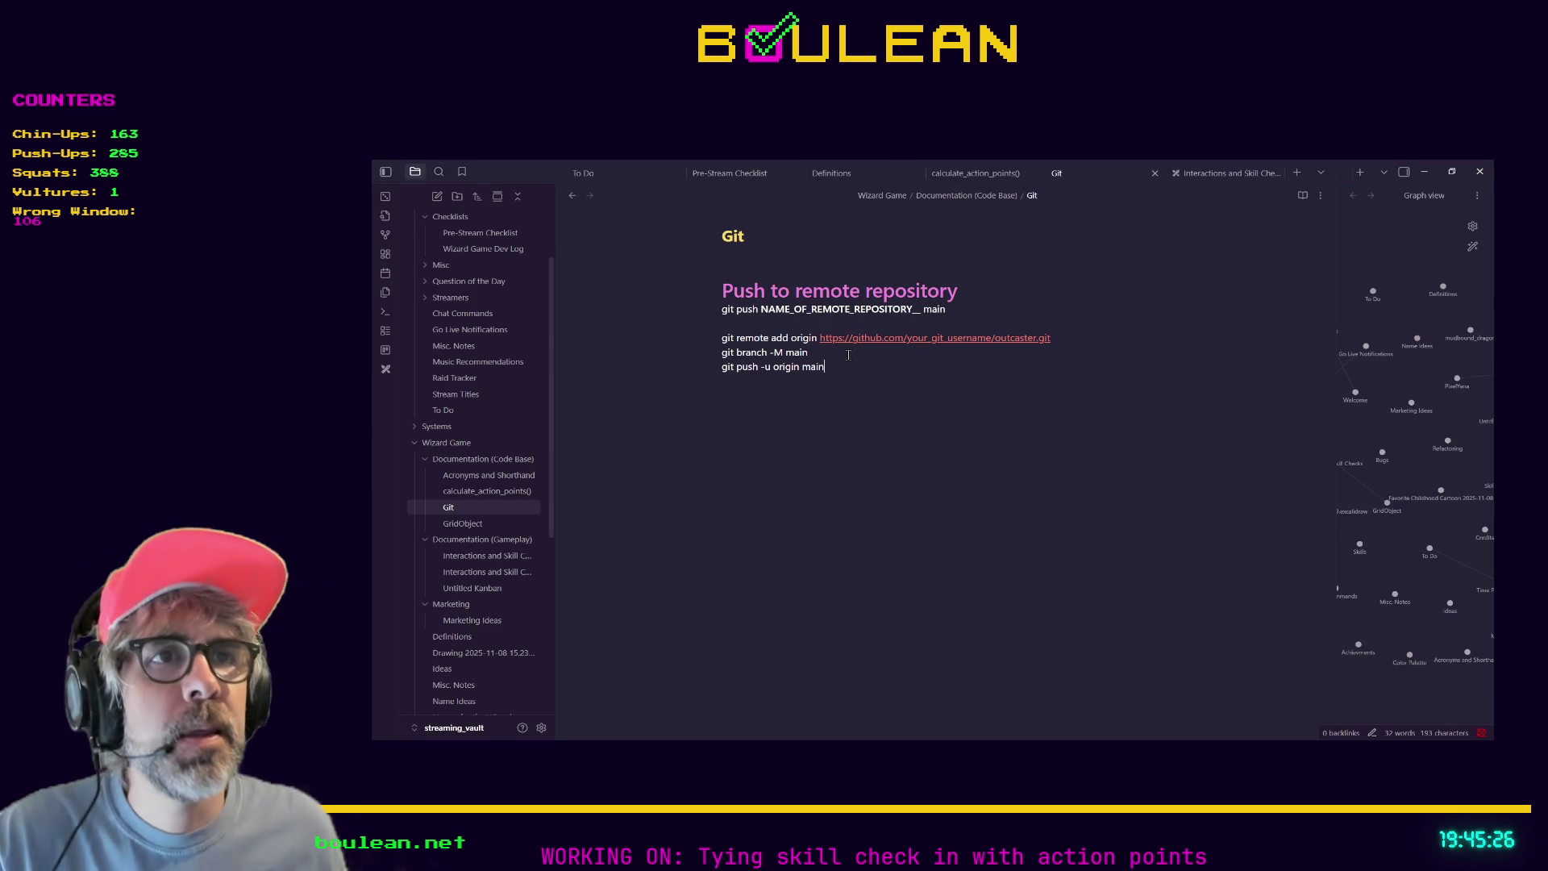
pyautogui.click(848, 353)
pyautogui.press('BackSpace')
pyautogui.press('BackSpace')
pyautogui.press('BackSpace')
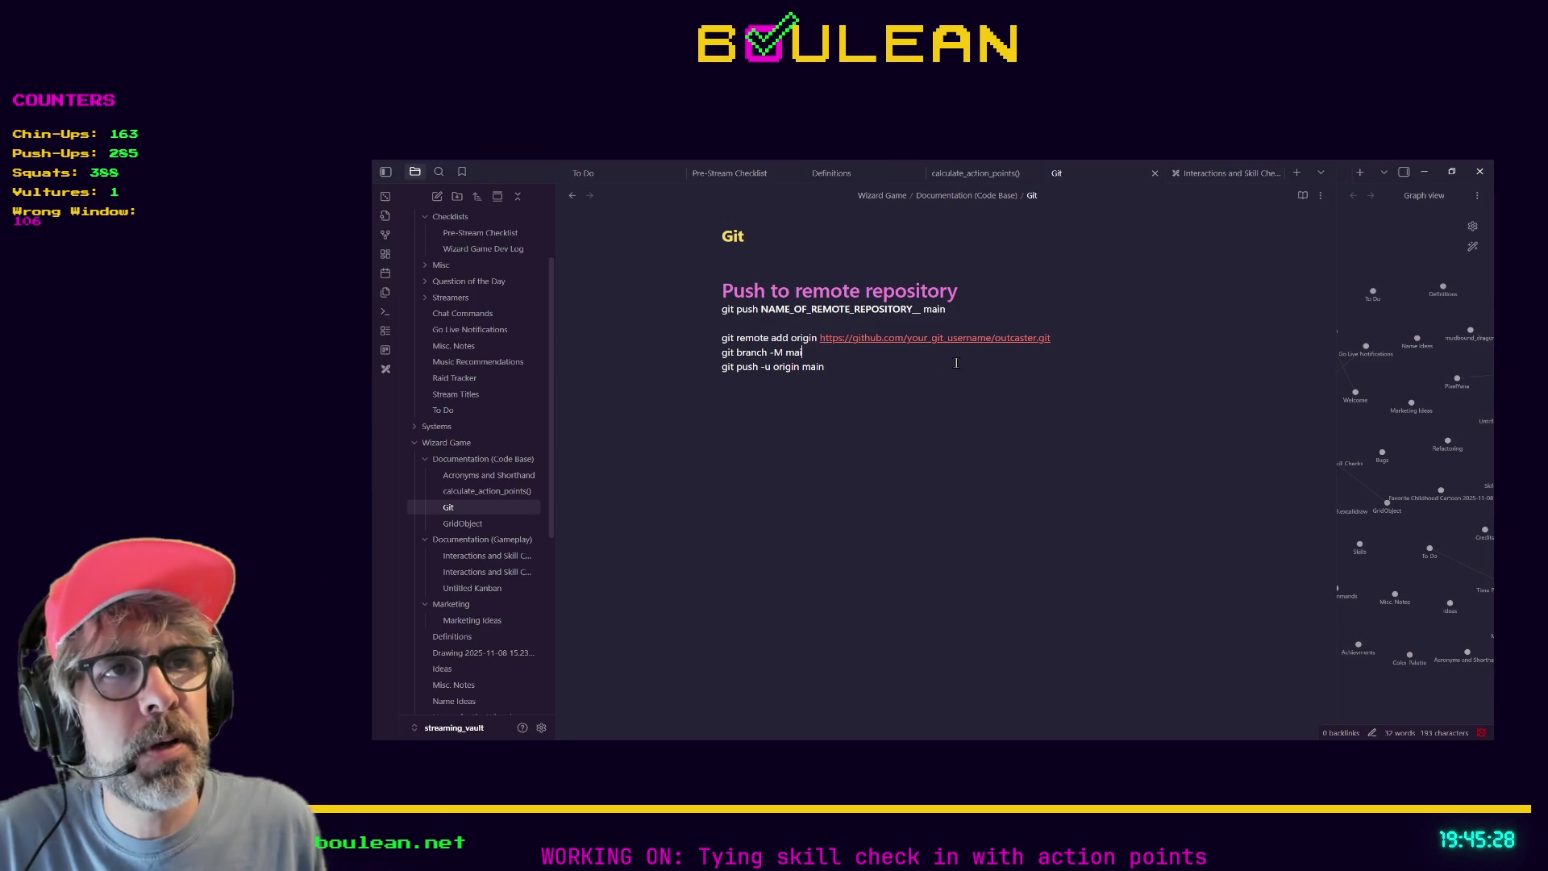
pyautogui.write('_na')
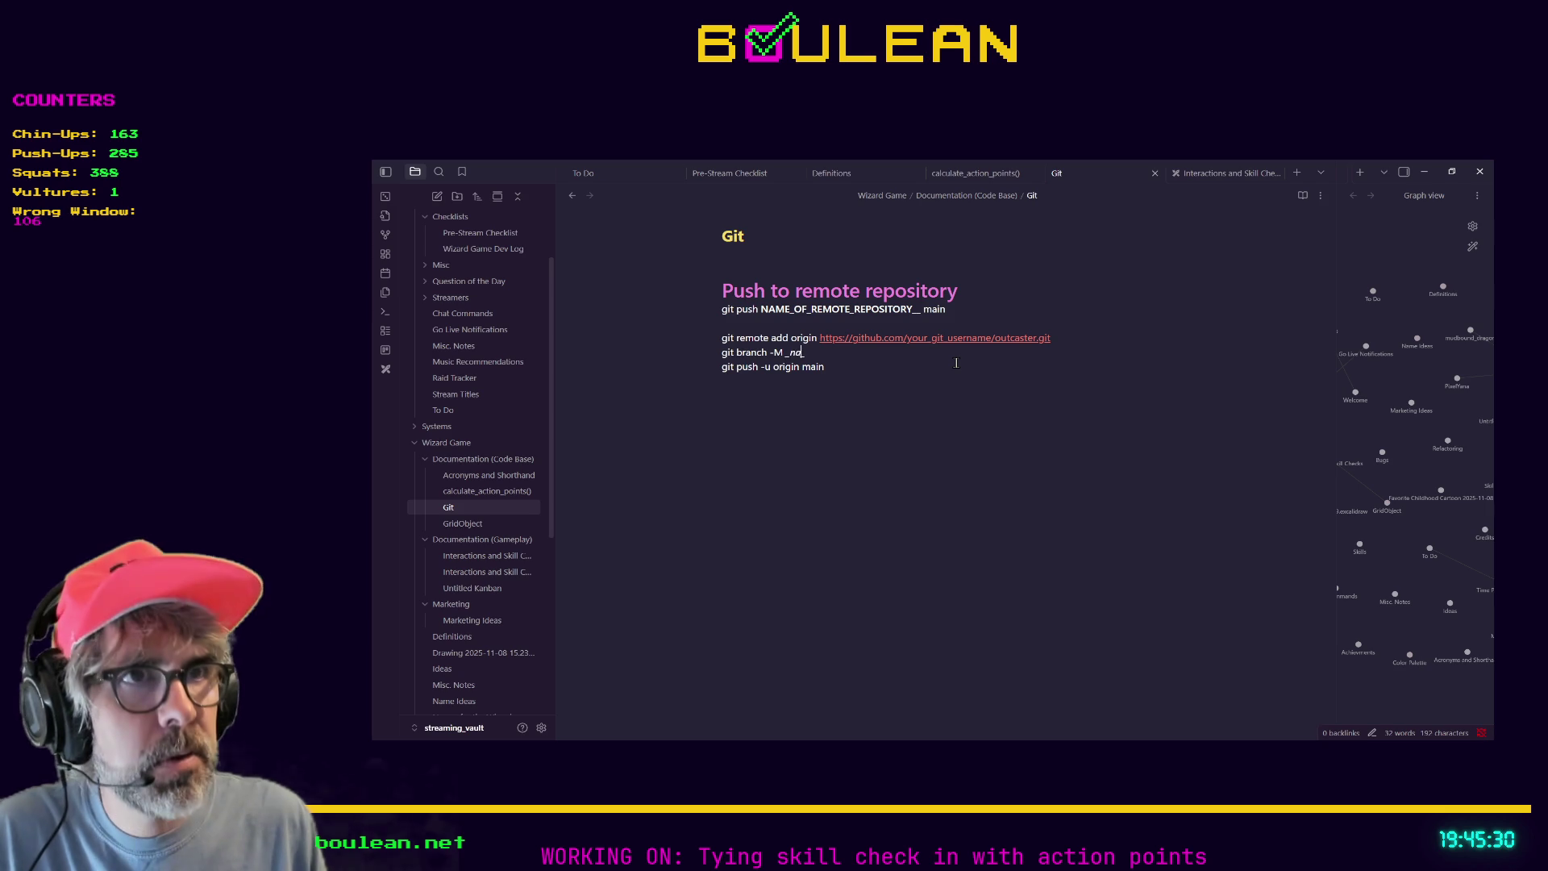
pyautogui.write('me_of_branch')
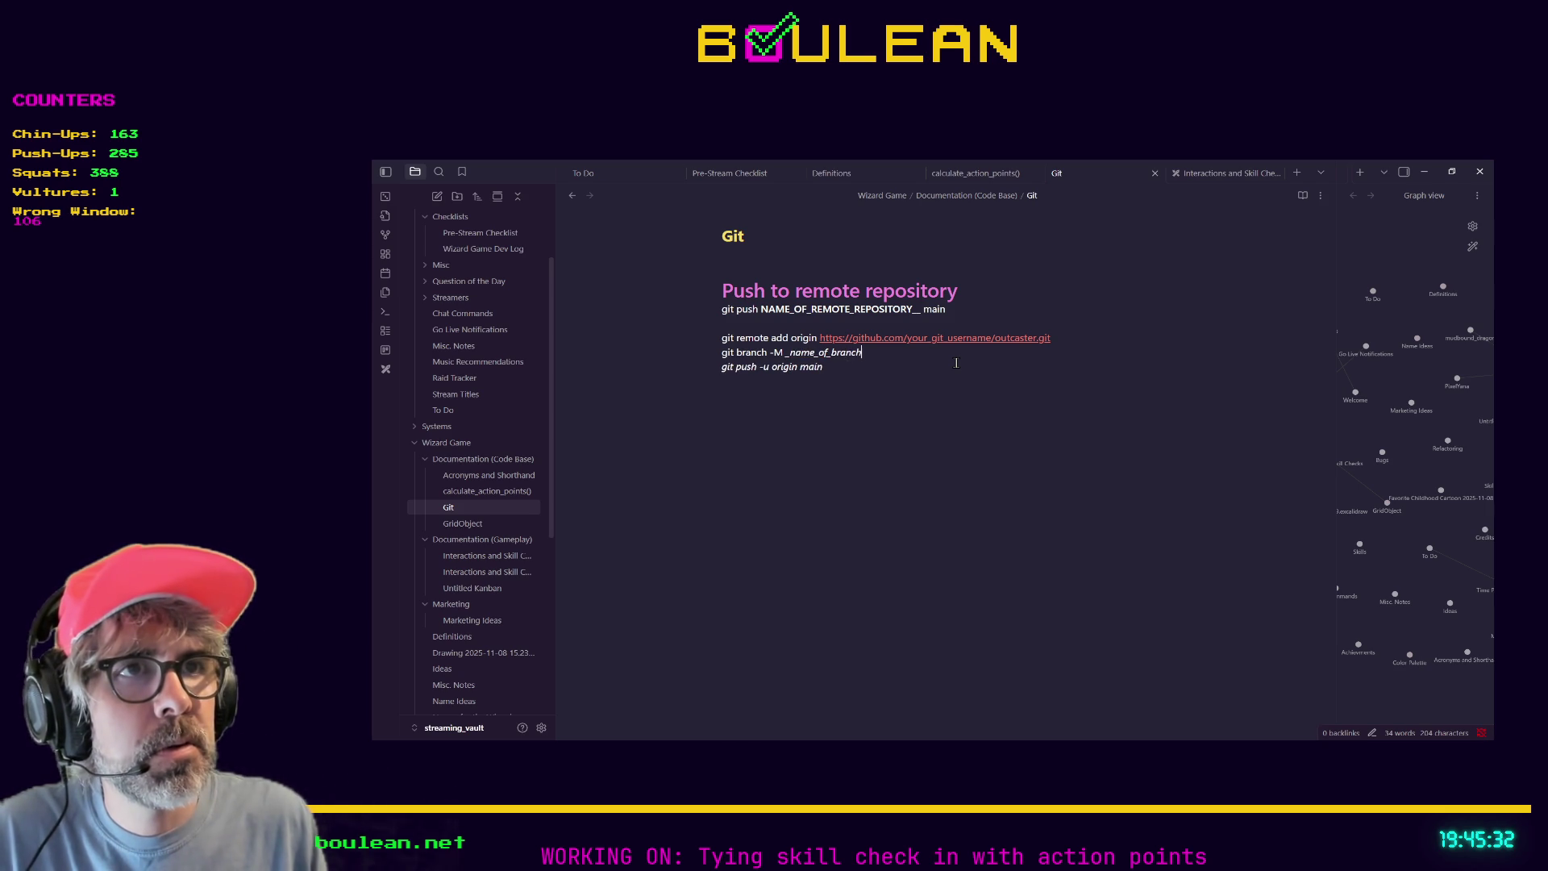
# Append '(don't use this command if you already have a branch)' to the git branch line.
pyautogui.click(860, 363)
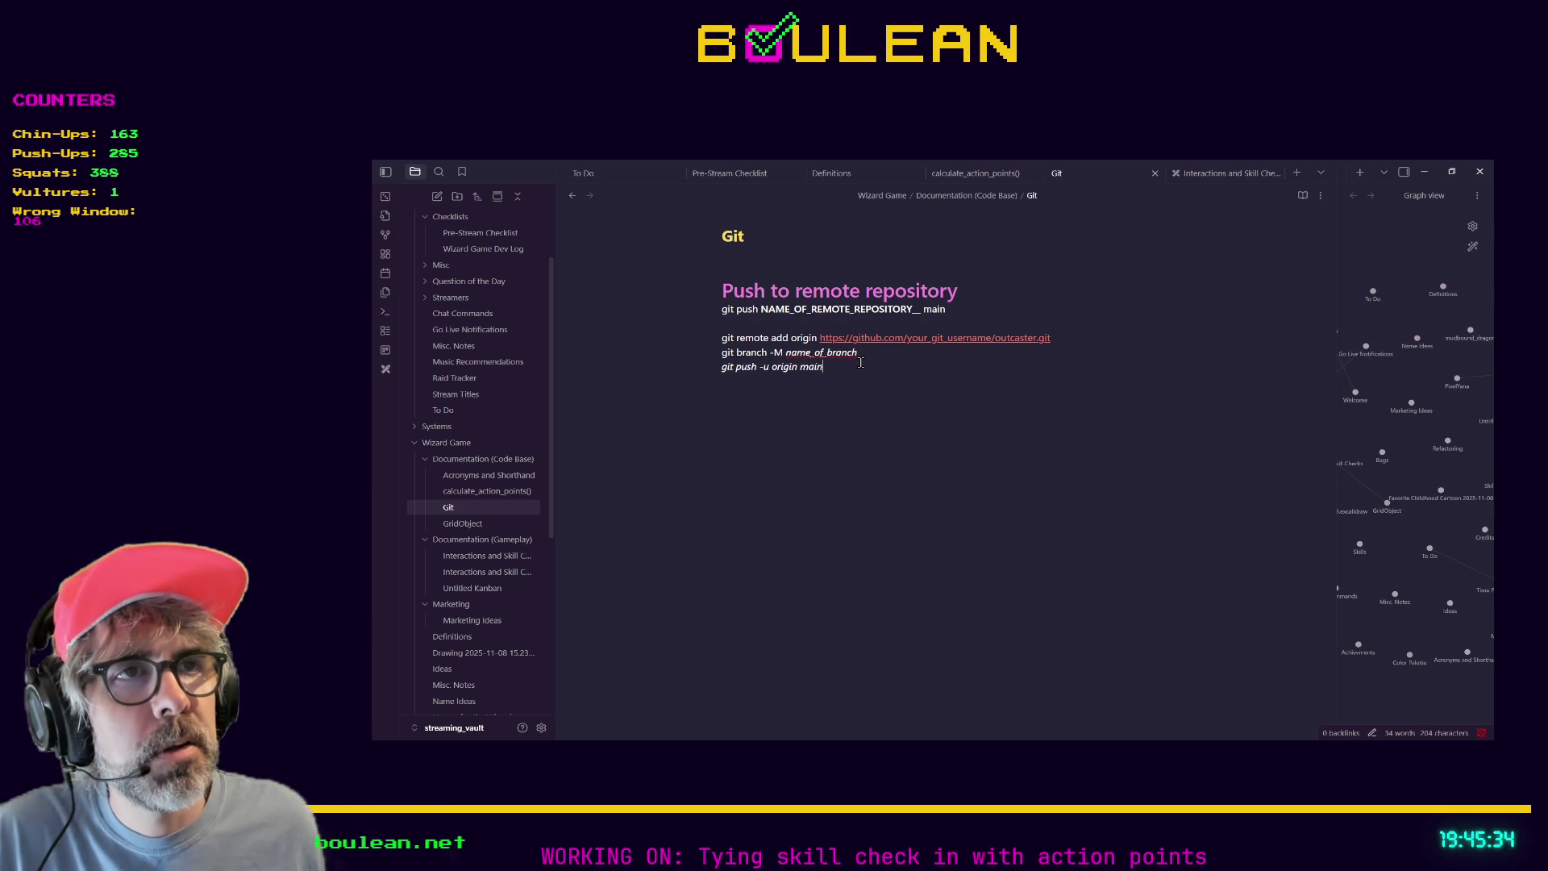
pyautogui.press('Up')
pyautogui.write('(')
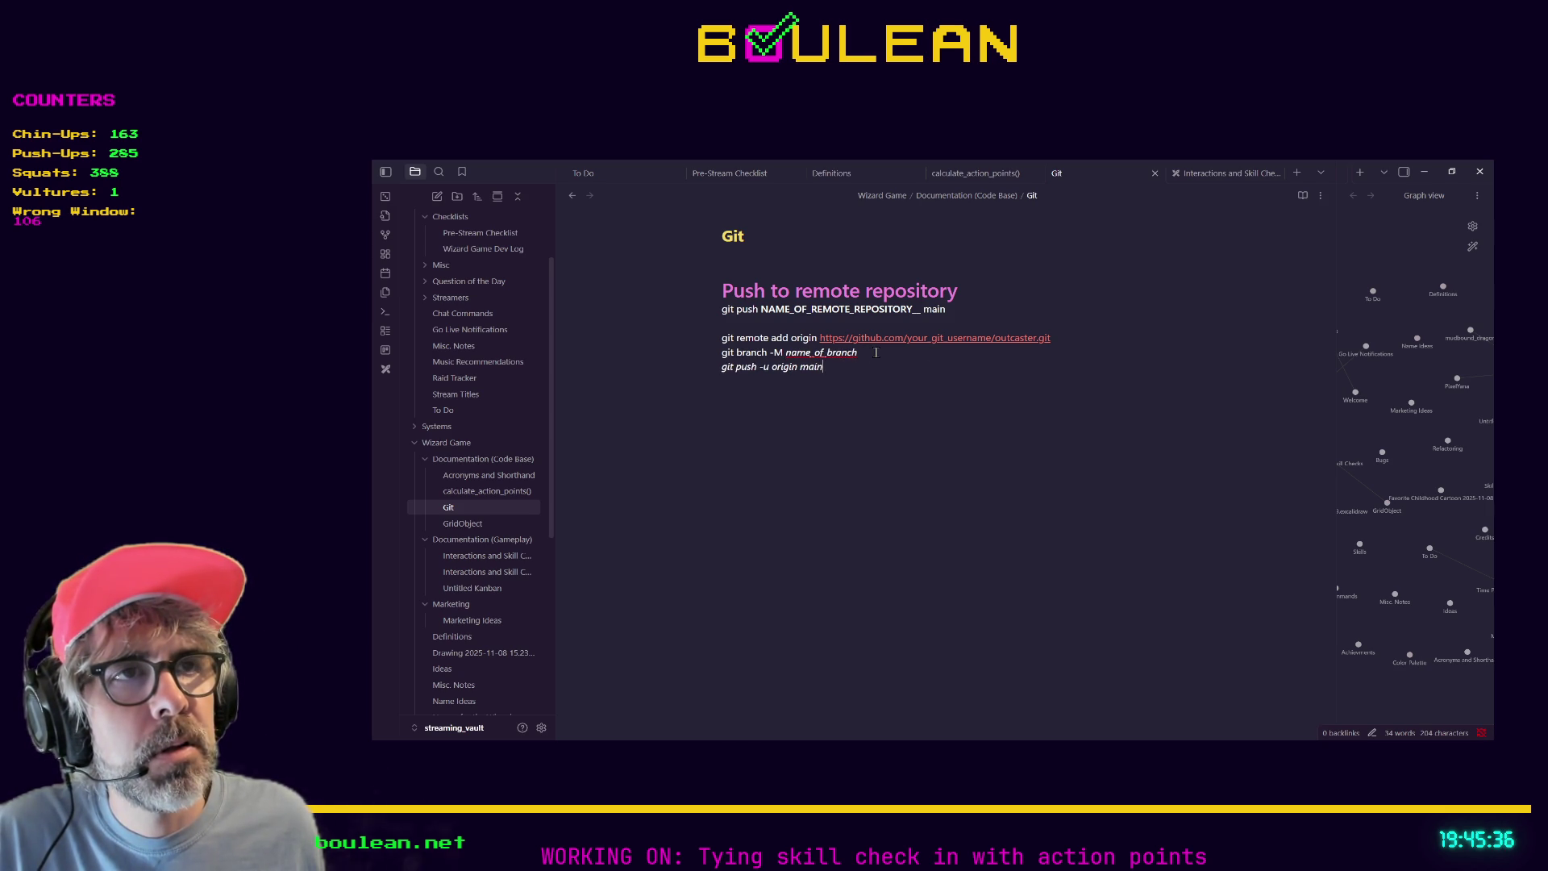
pyautogui.write('d)')
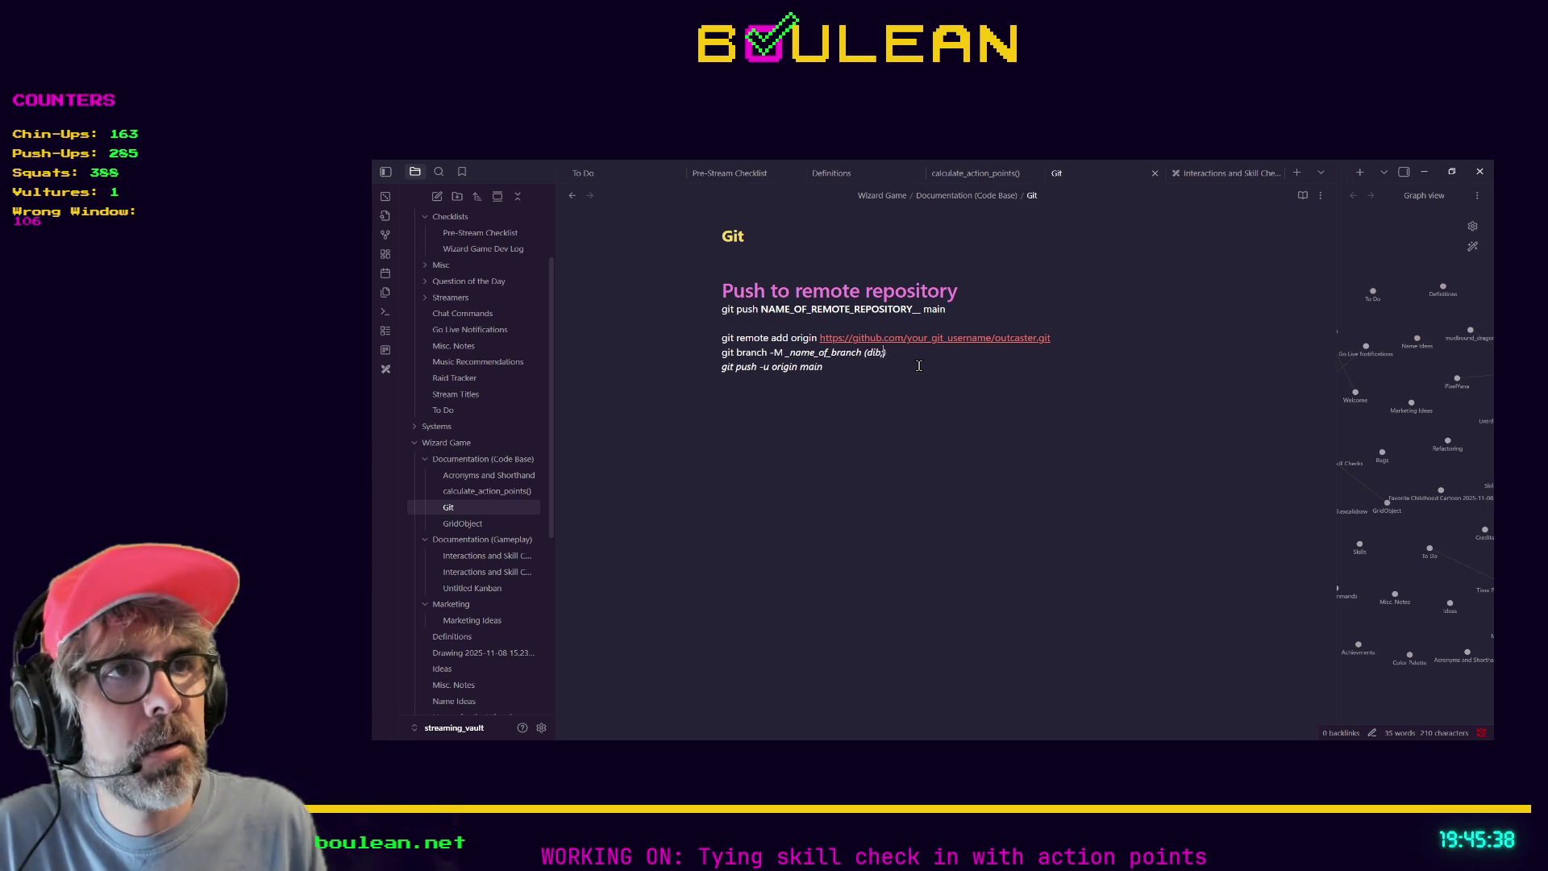
pyautogui.write("on't use this comman")
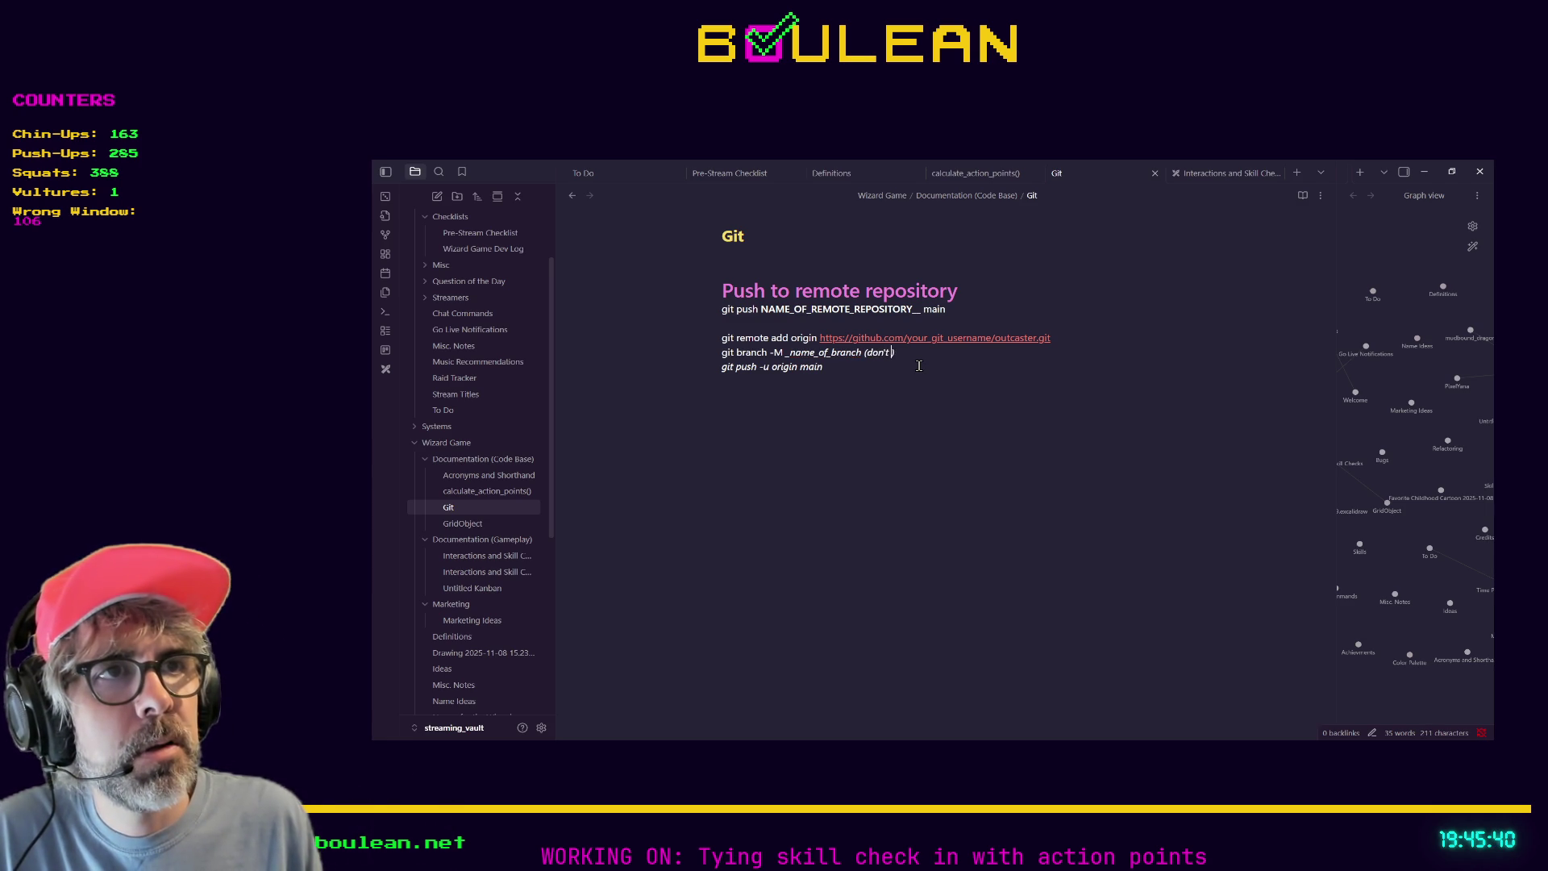
pyautogui.write('d if you already hav')
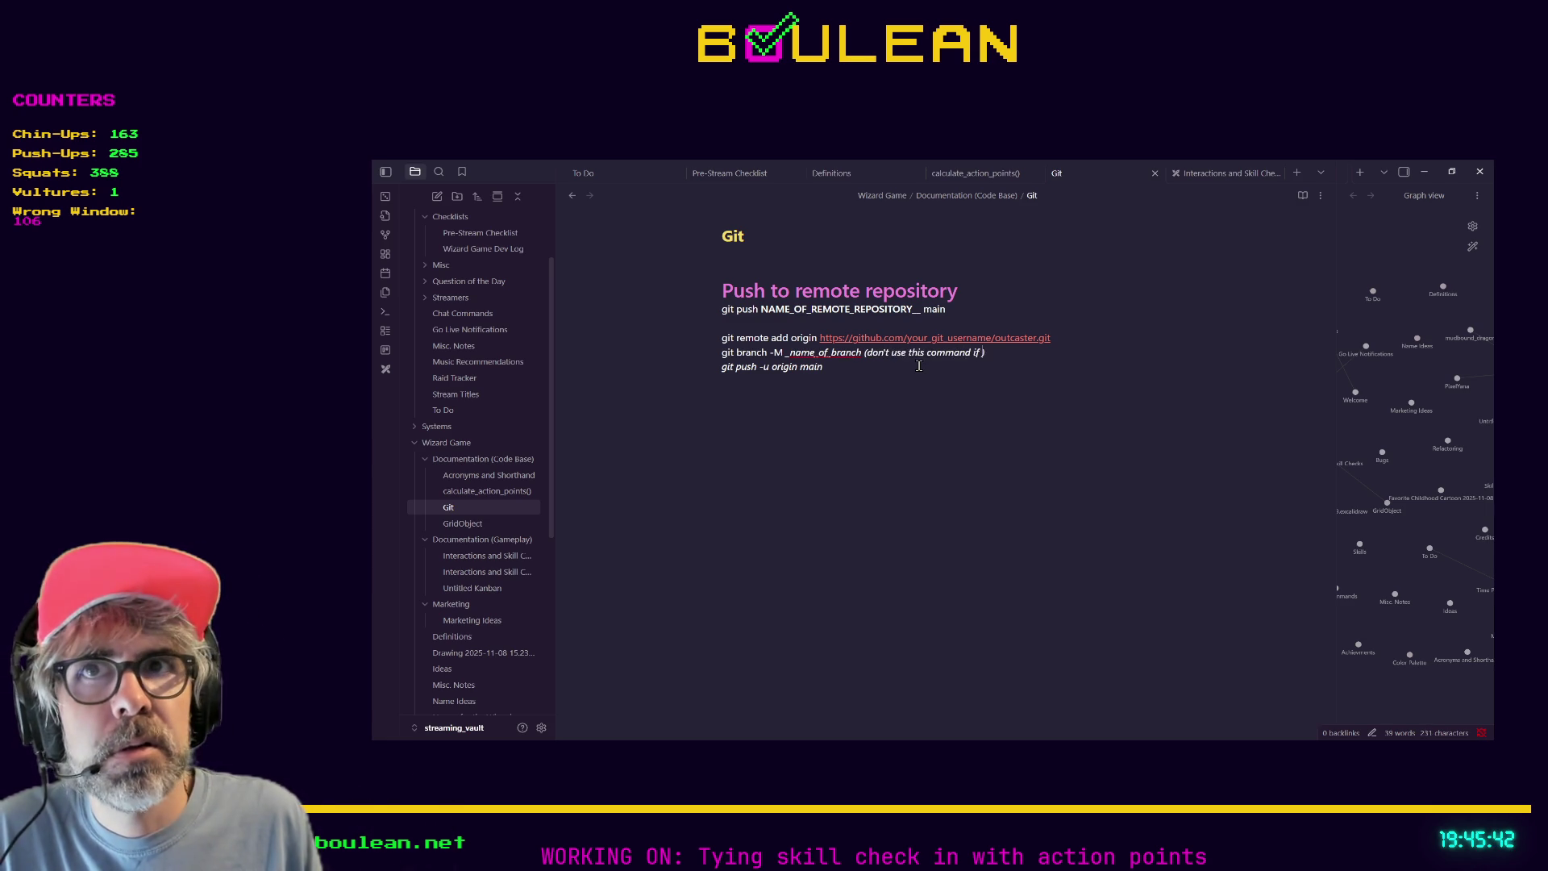
pyautogui.write('e a branch')
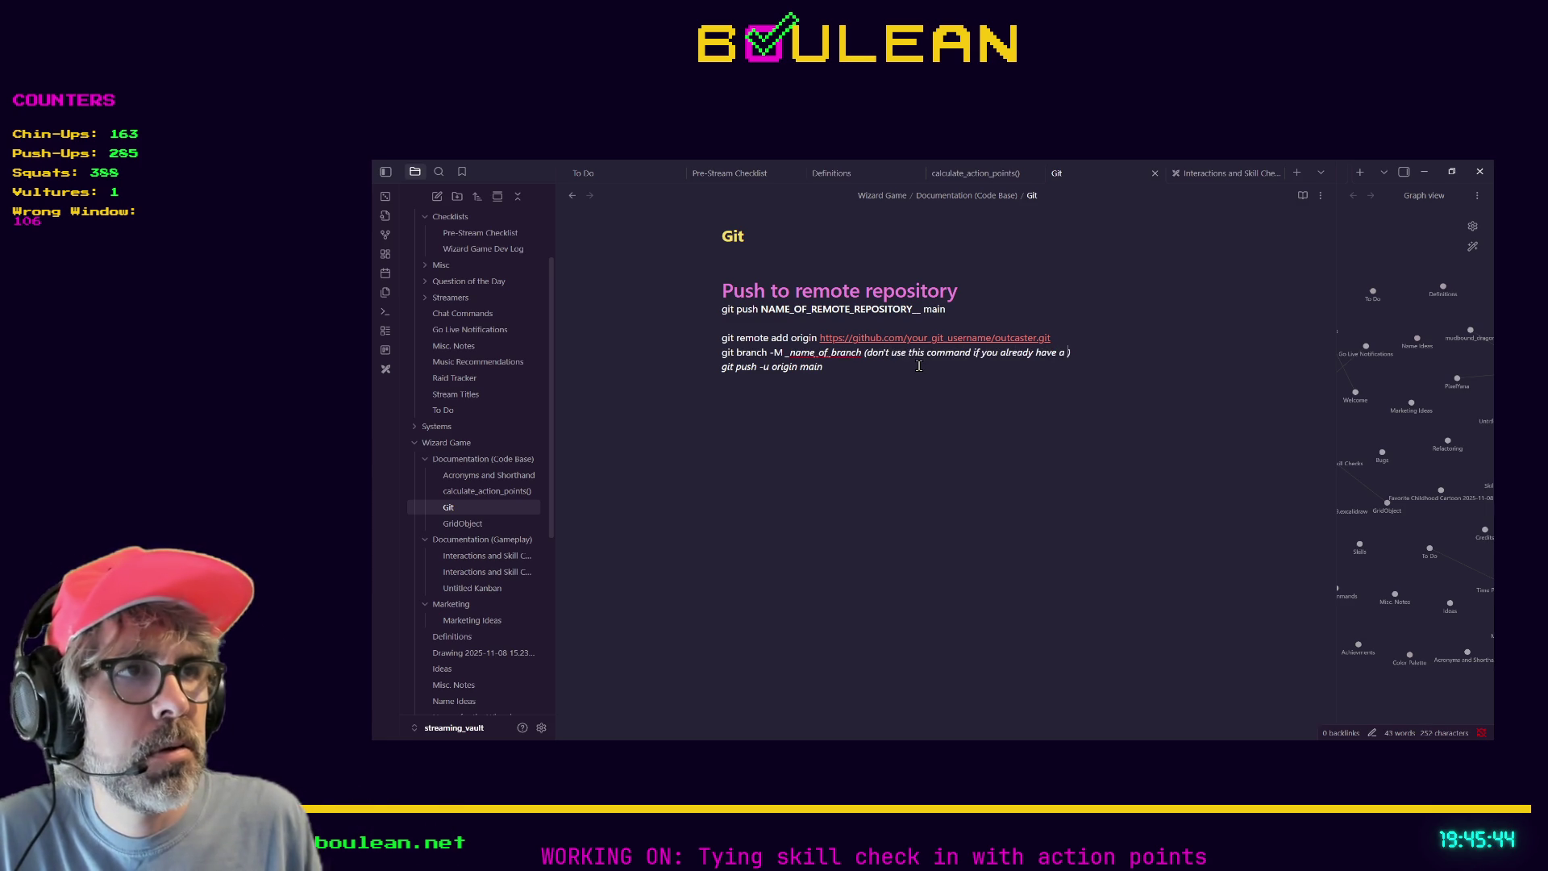
pyautogui.click(919, 365)
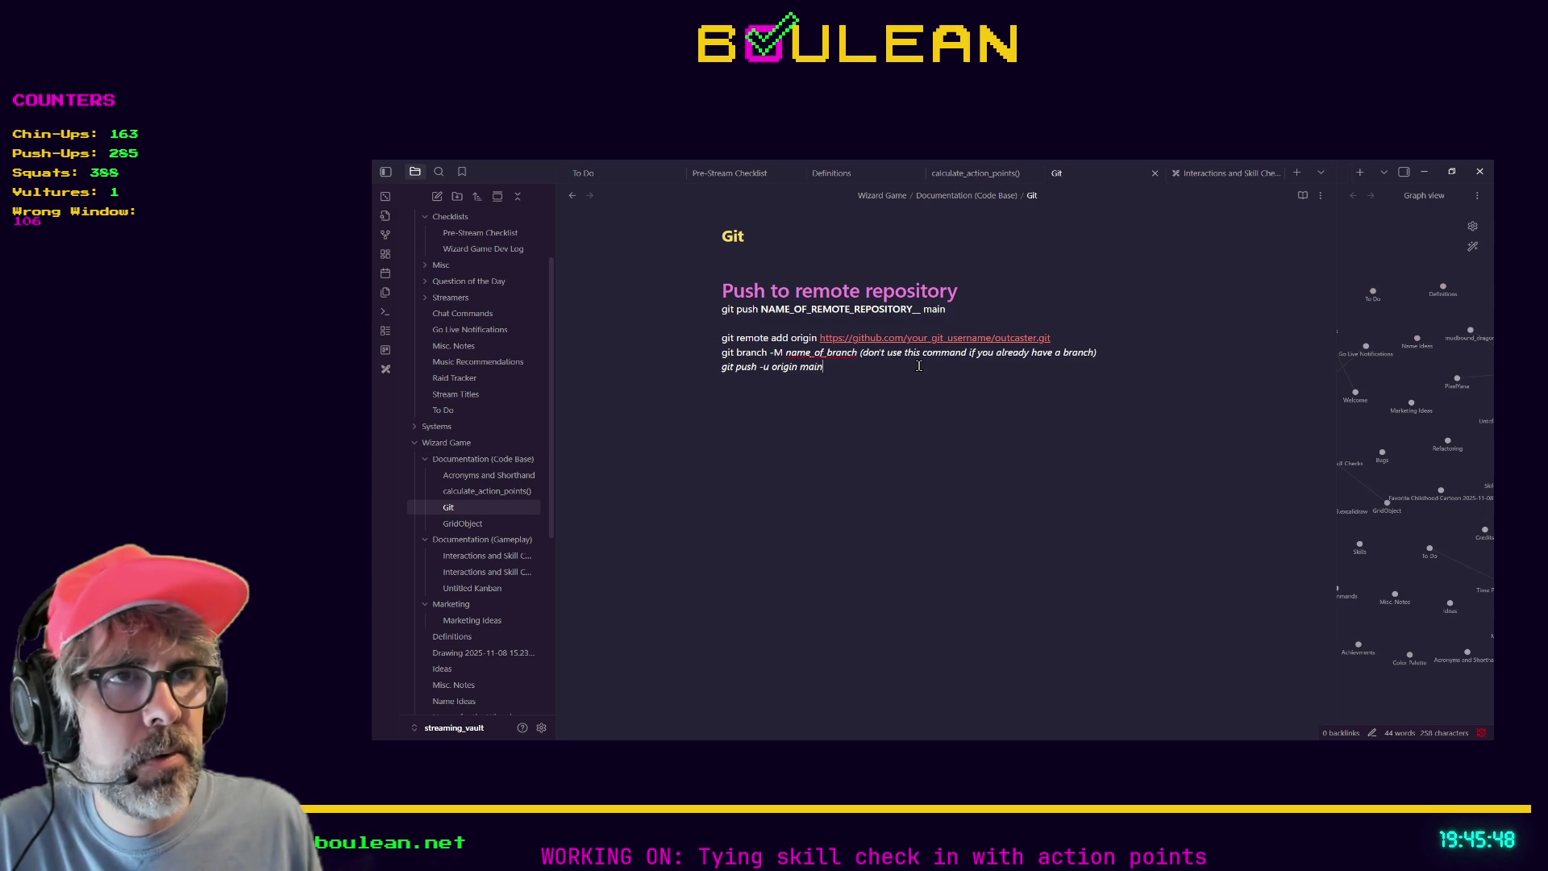
# Change the trailing 'main' in git push -u origin to a '[branch name]' placeholder.
pyautogui.press('BackSpace')
pyautogui.press('BackSpace')
pyautogui.press('BackSpace')
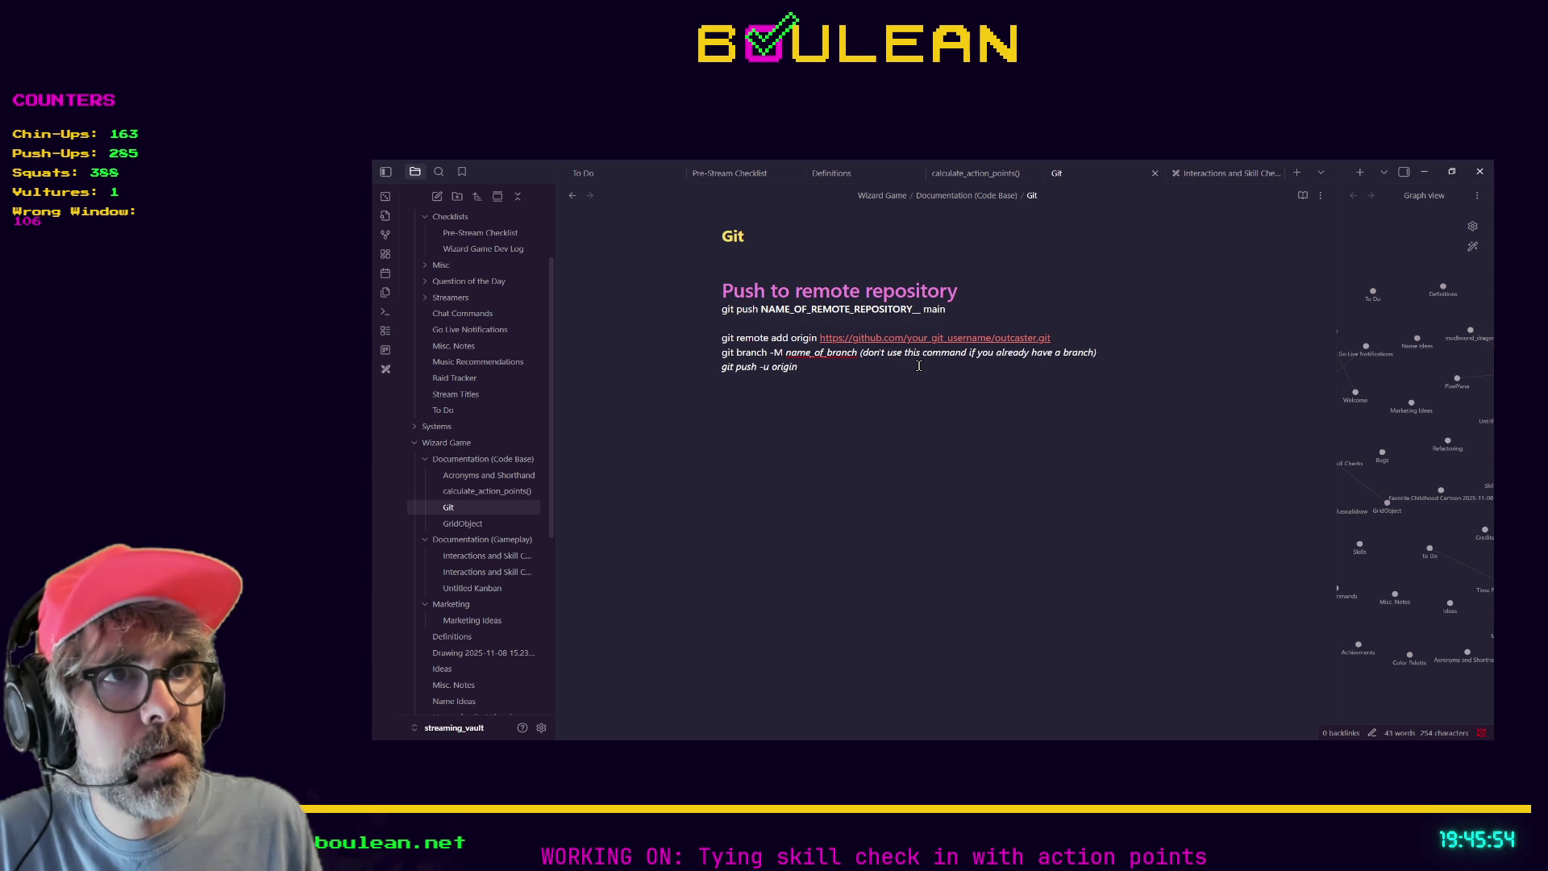
pyautogui.write('[name')
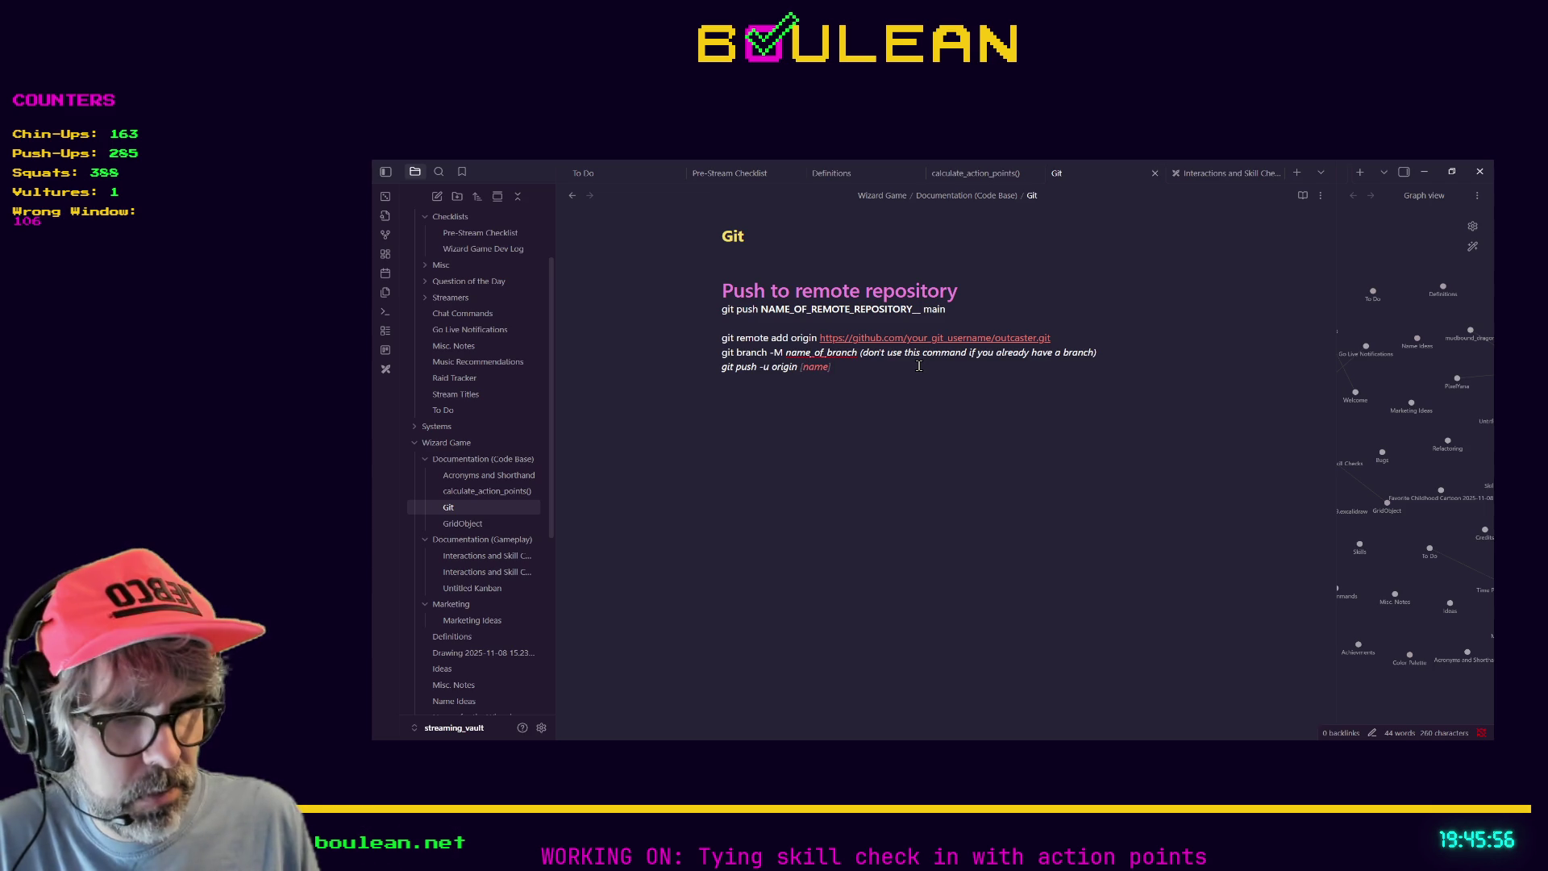
pyautogui.write(' of bbranch')
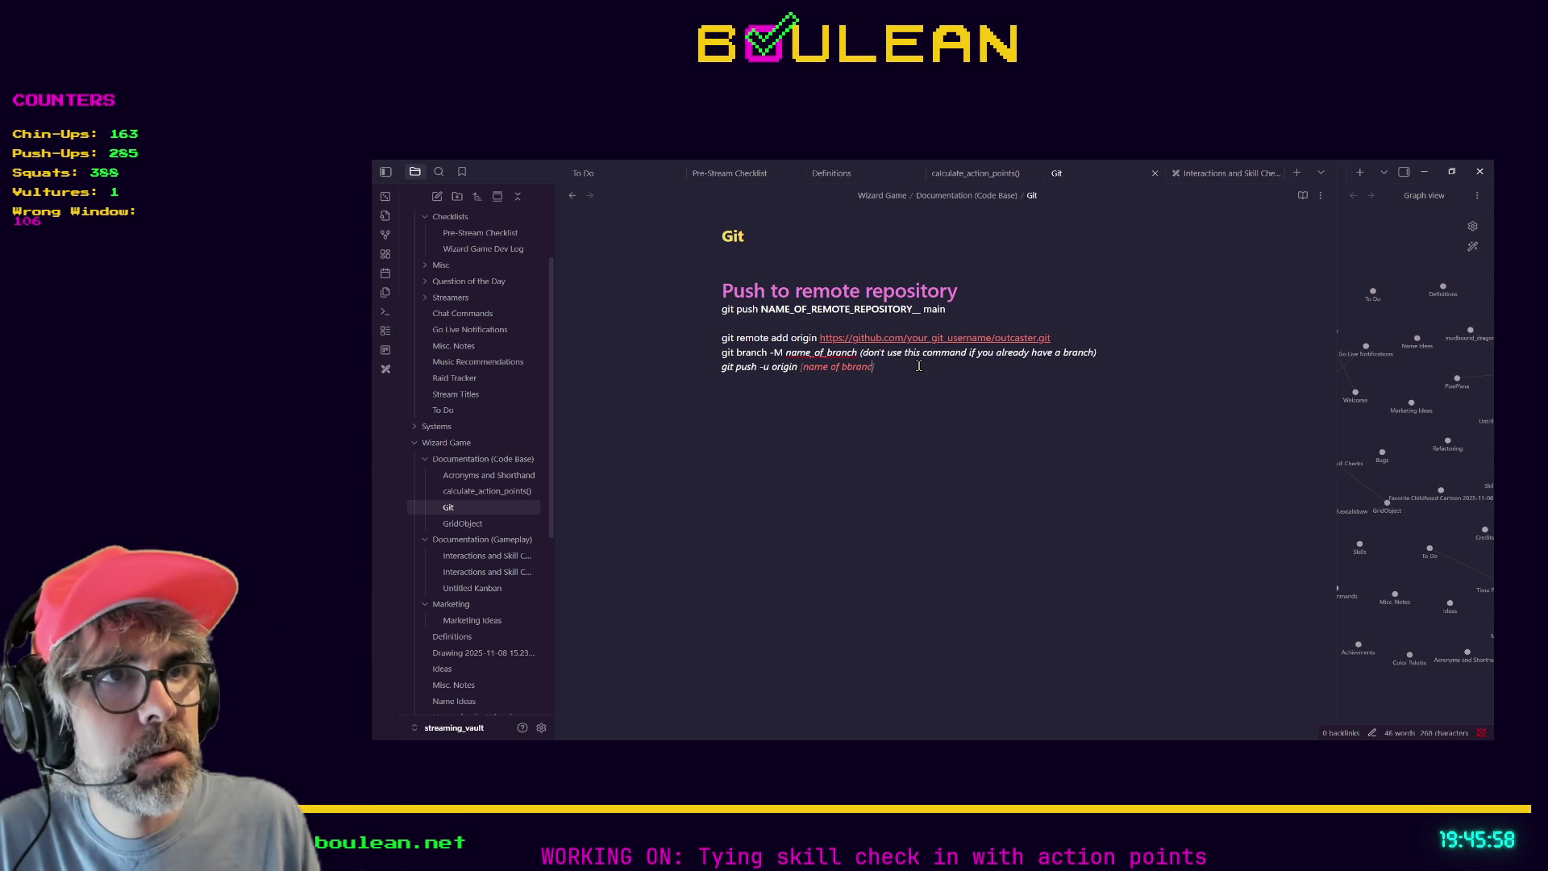
pyautogui.press('Left')
pyautogui.press('Left')
pyautogui.press('Left')
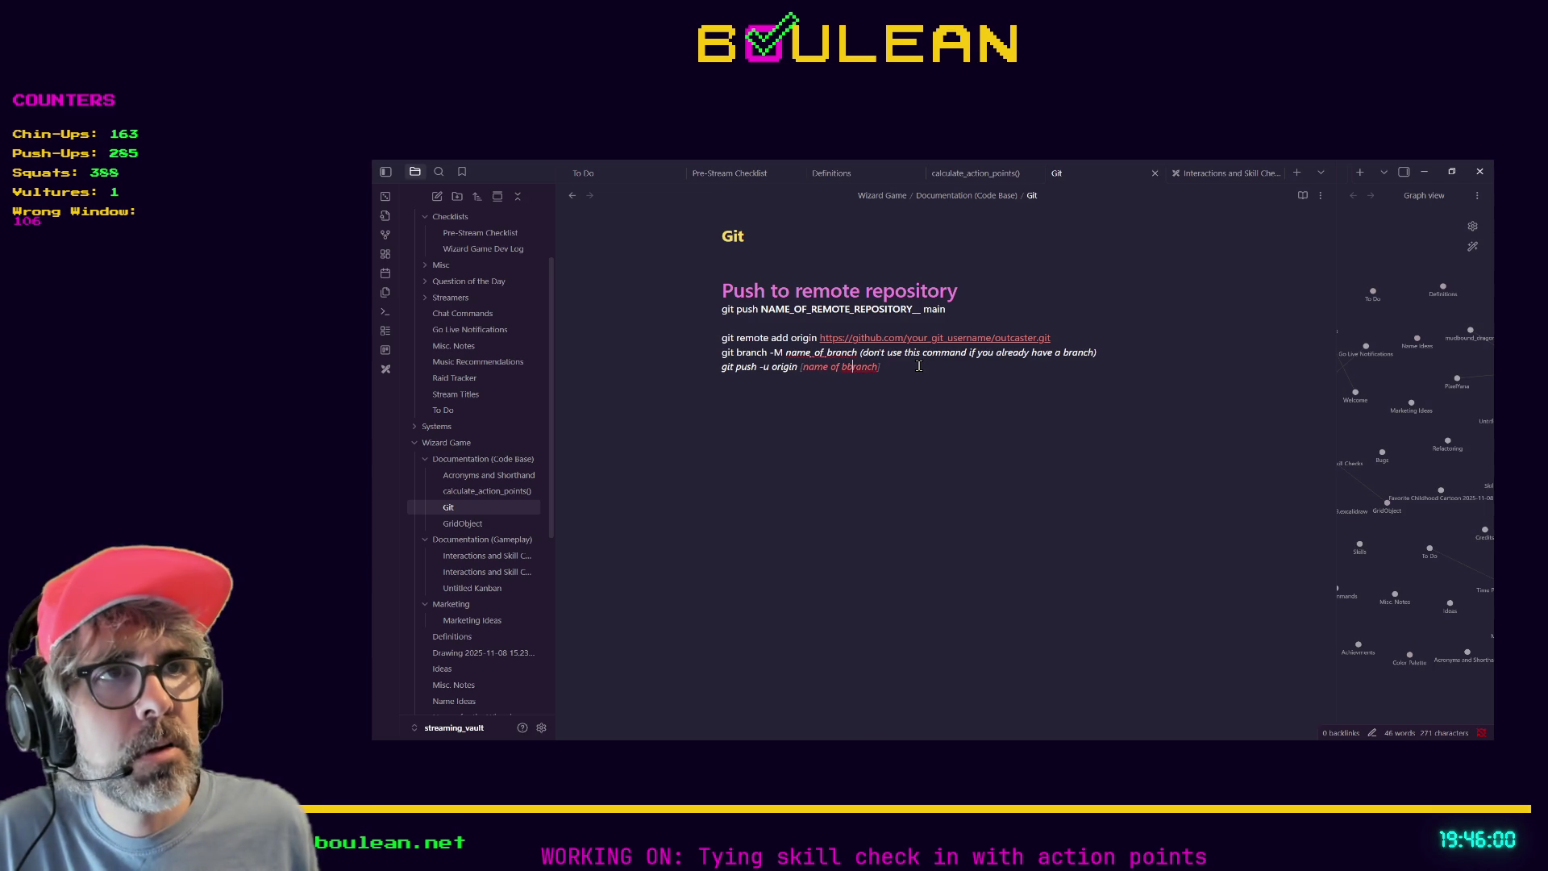
pyautogui.press('BackSpace')
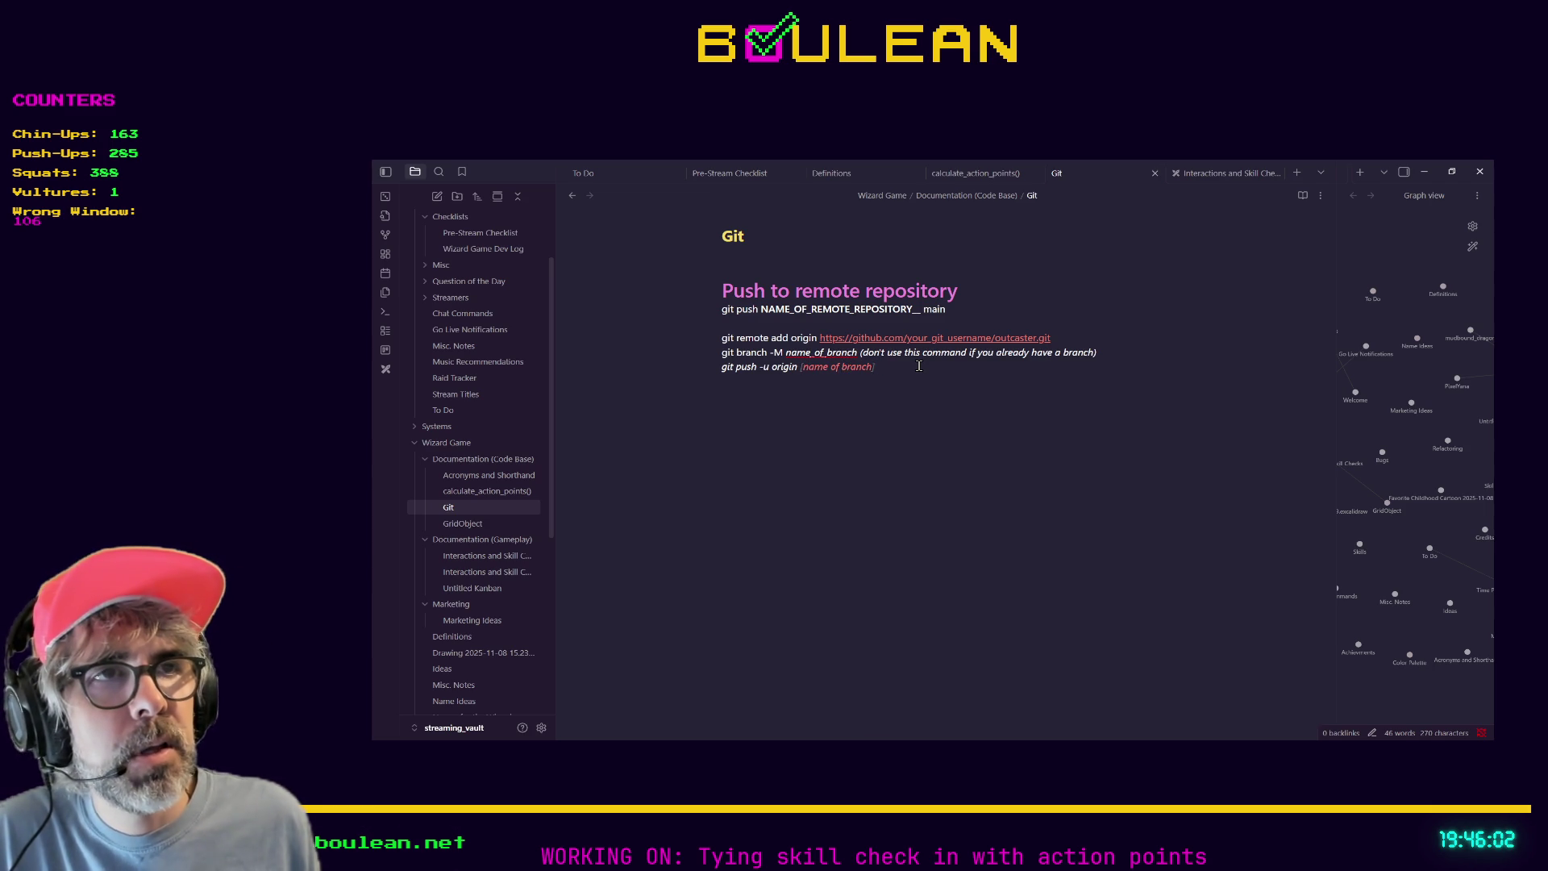
pyautogui.press('BackSpace')
pyautogui.press('BackSpace')
pyautogui.press('BackSpace')
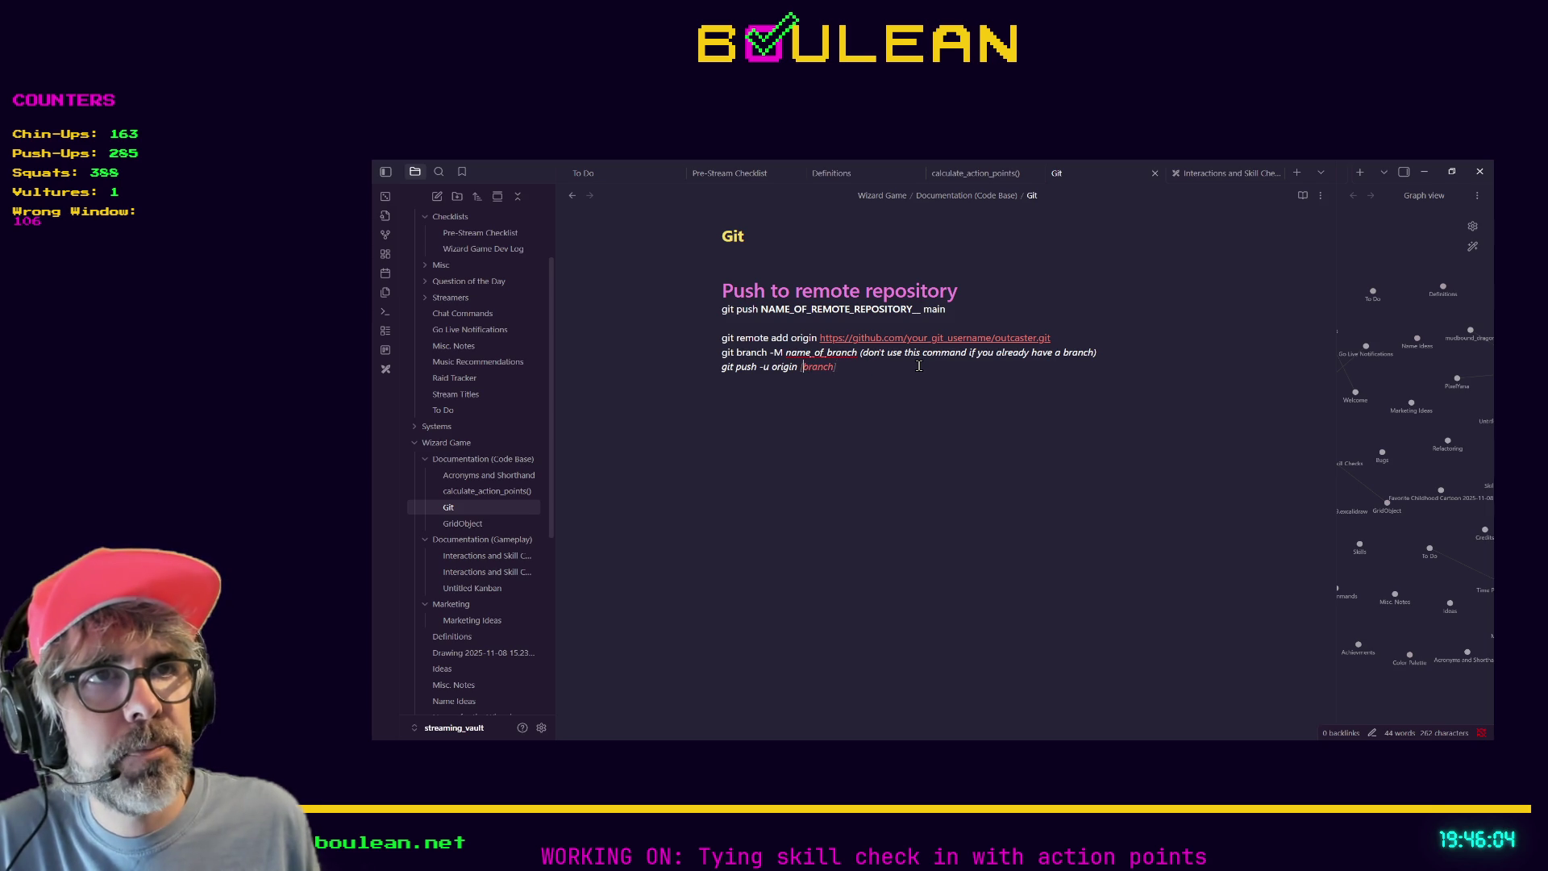
pyautogui.write('name')
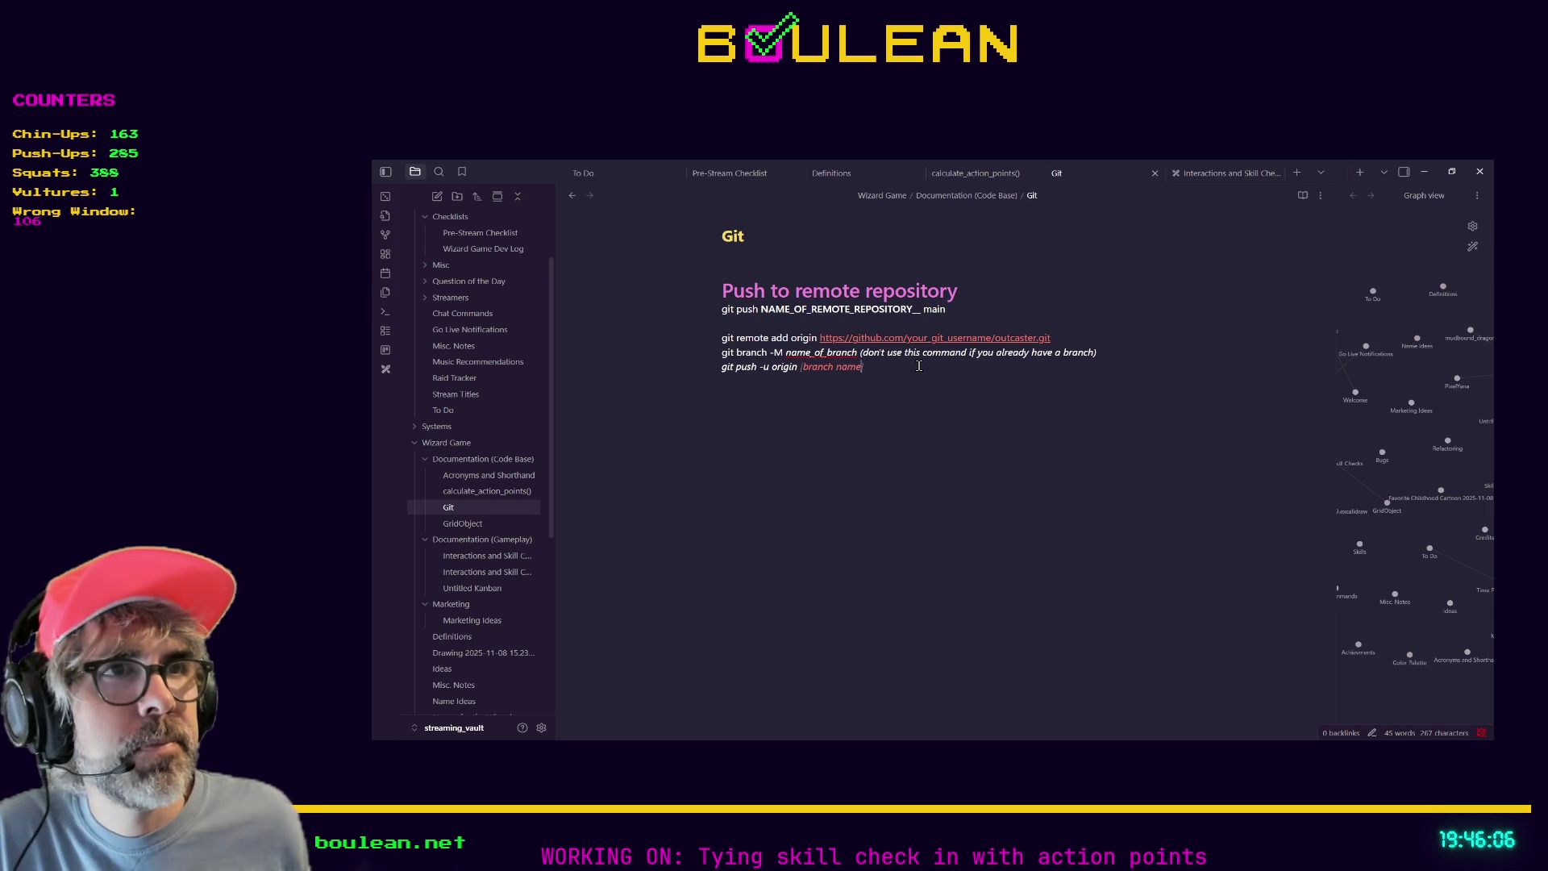
# In the remote add origin URL, turn your_git_username into '[git username]'.
pyautogui.click(1067, 335)
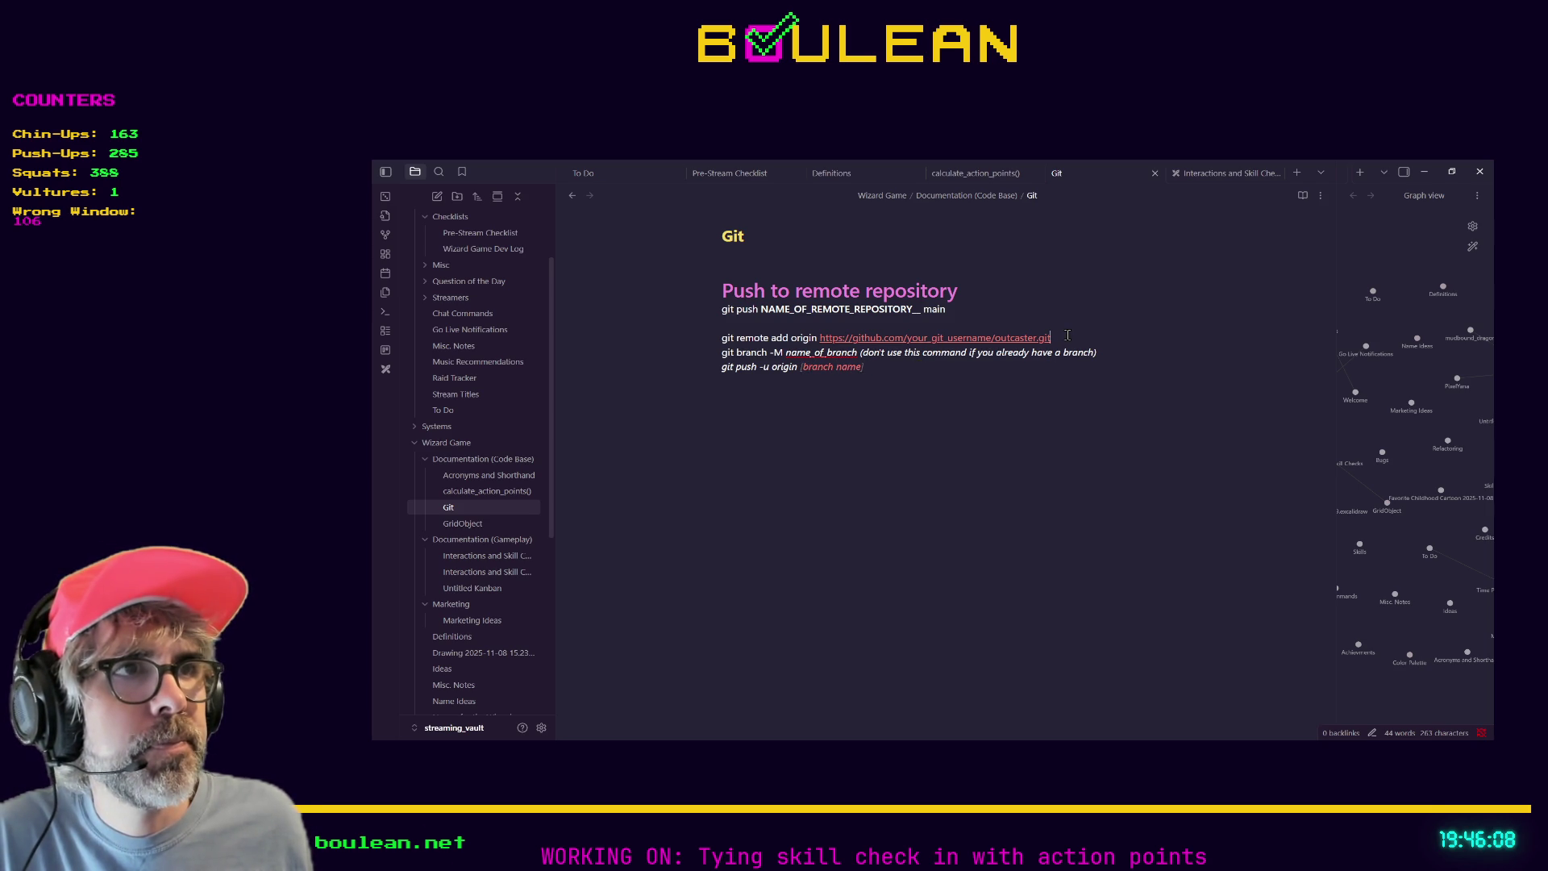
pyautogui.press('Left')
pyautogui.press('Left')
pyautogui.press('Left')
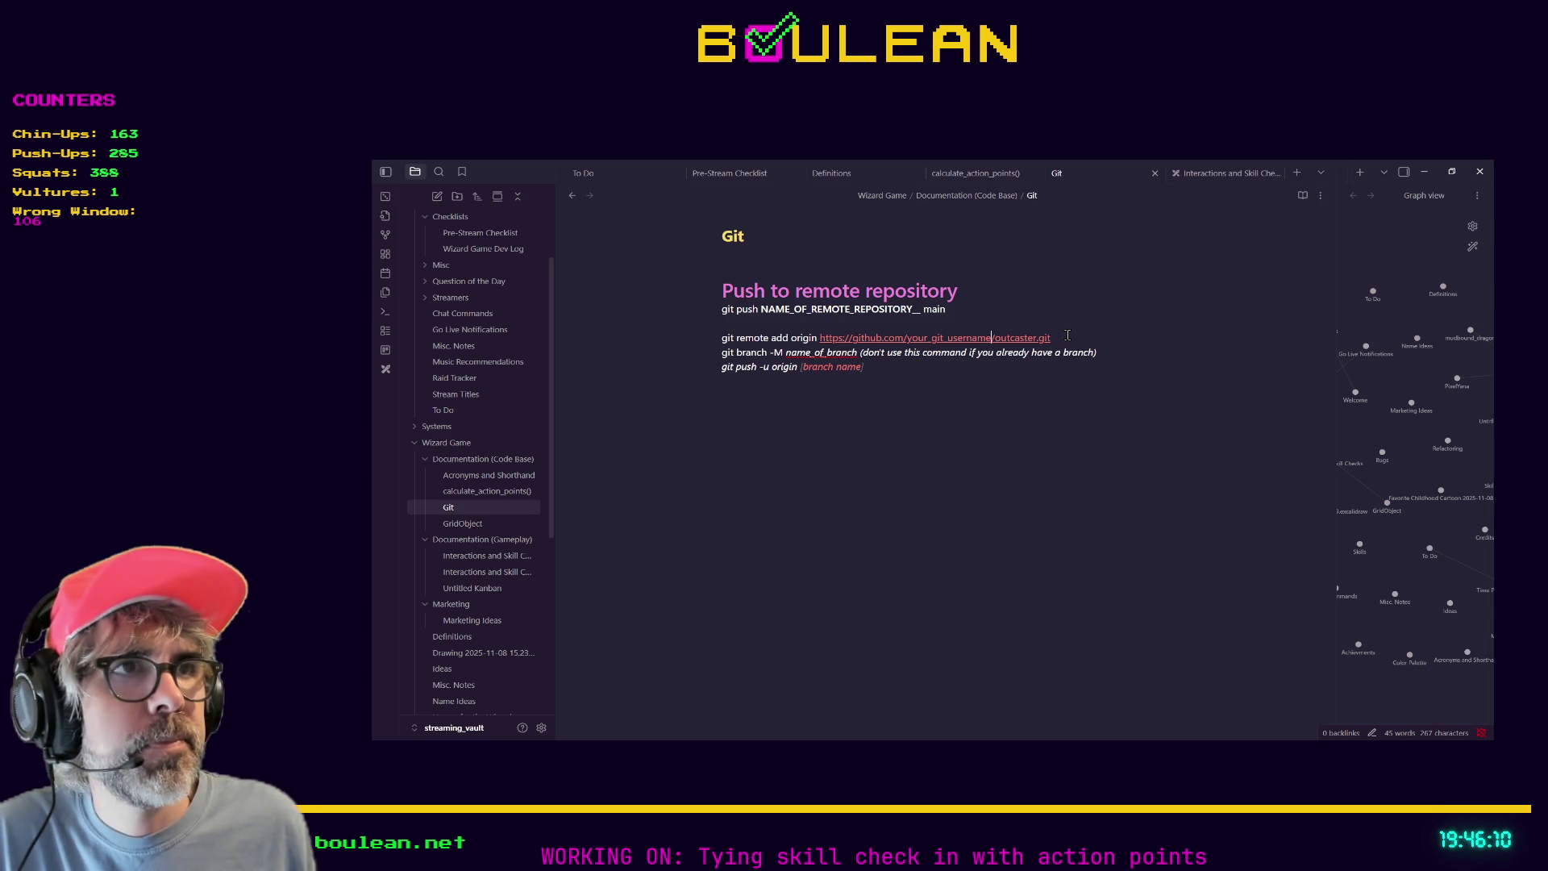
pyautogui.hotkey('shift', 'Left')
pyautogui.hotkey('shift', 'Left')
pyautogui.hotkey('shift', 'Left')
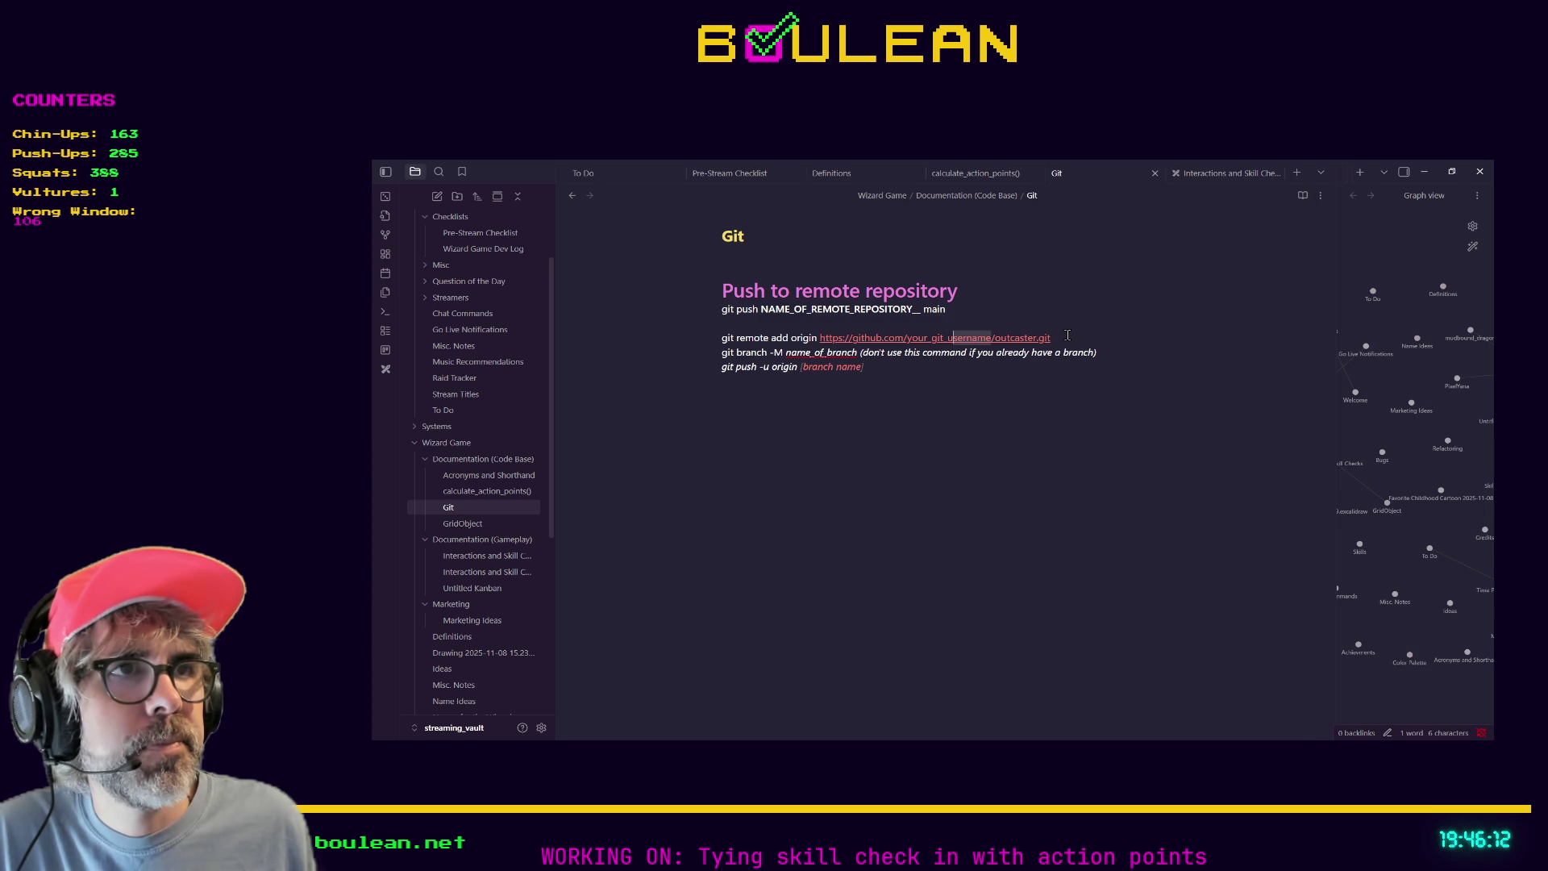
pyautogui.hotkey('shift', 'Left')
pyautogui.hotkey('shift', 'Left')
pyautogui.hotkey('shift', 'Left')
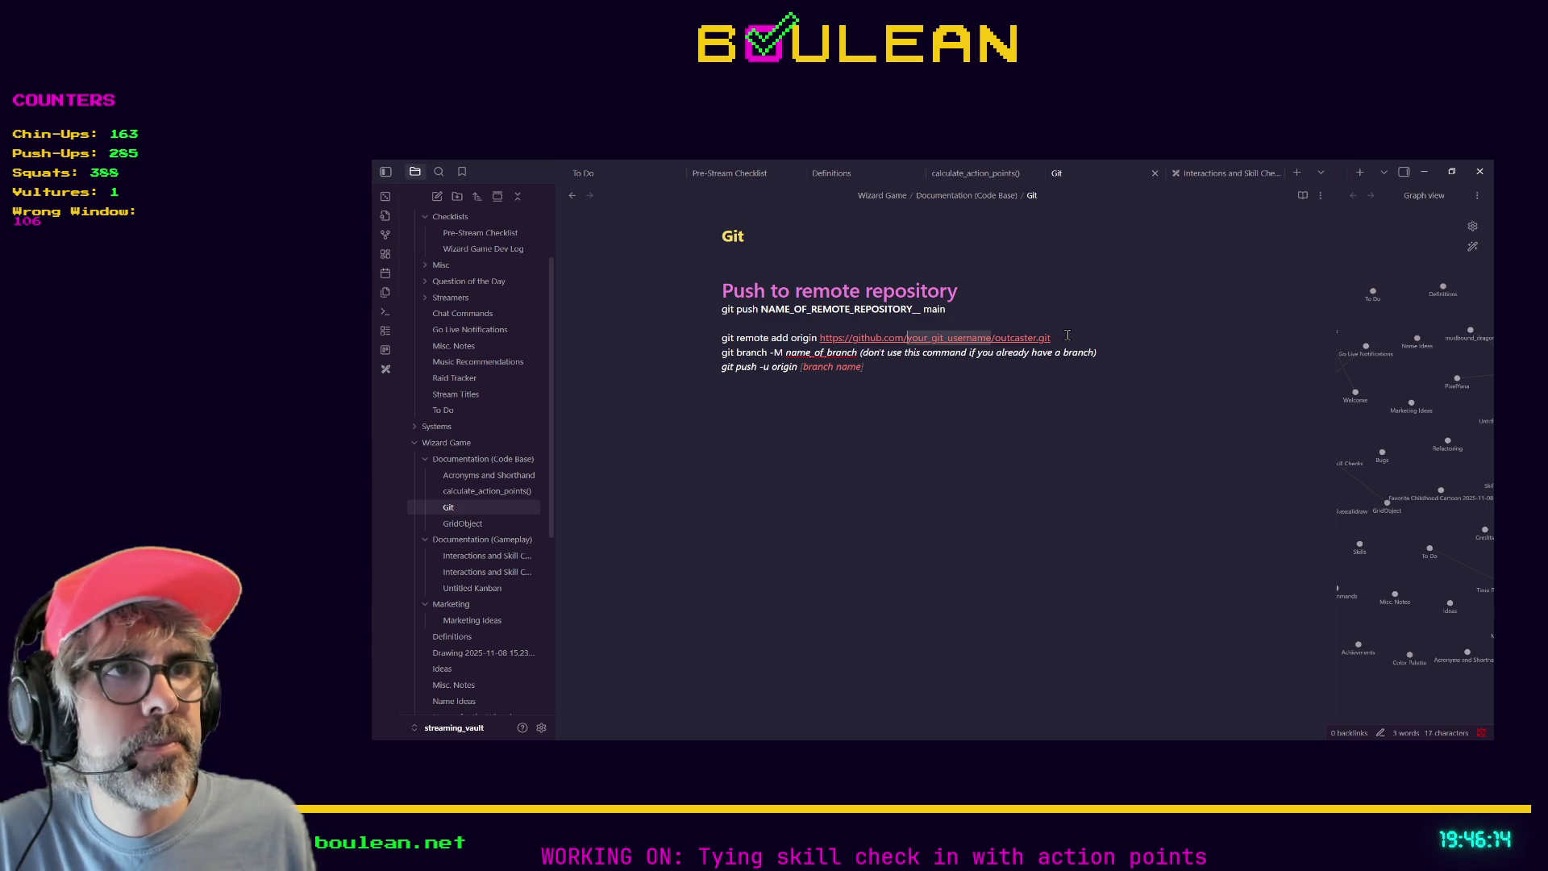
pyautogui.write('[git ')
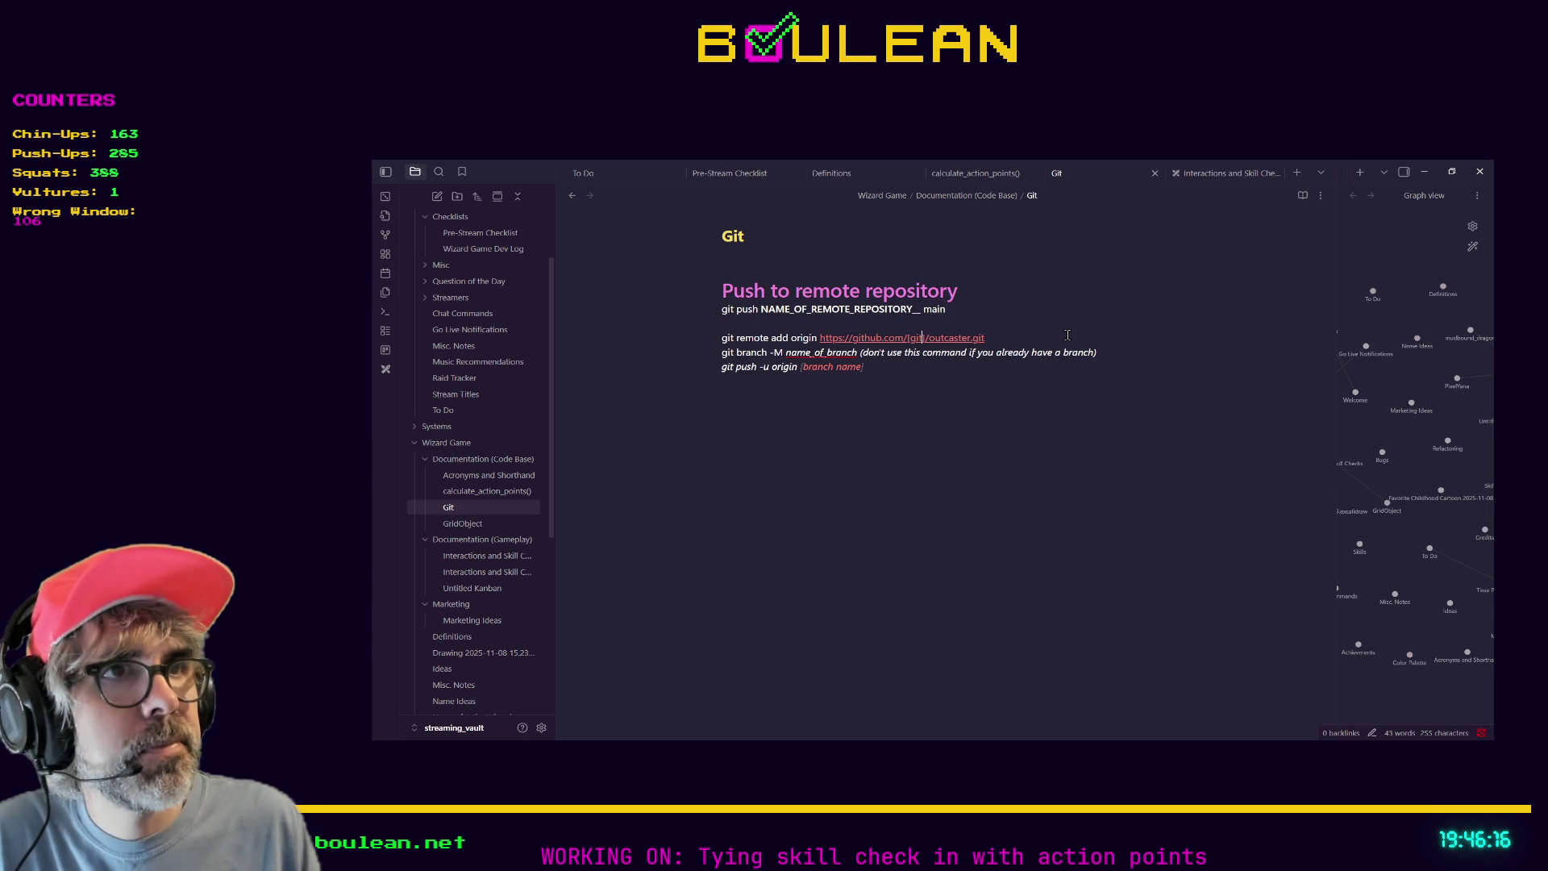
pyautogui.write('username')
pyautogui.press('Down')
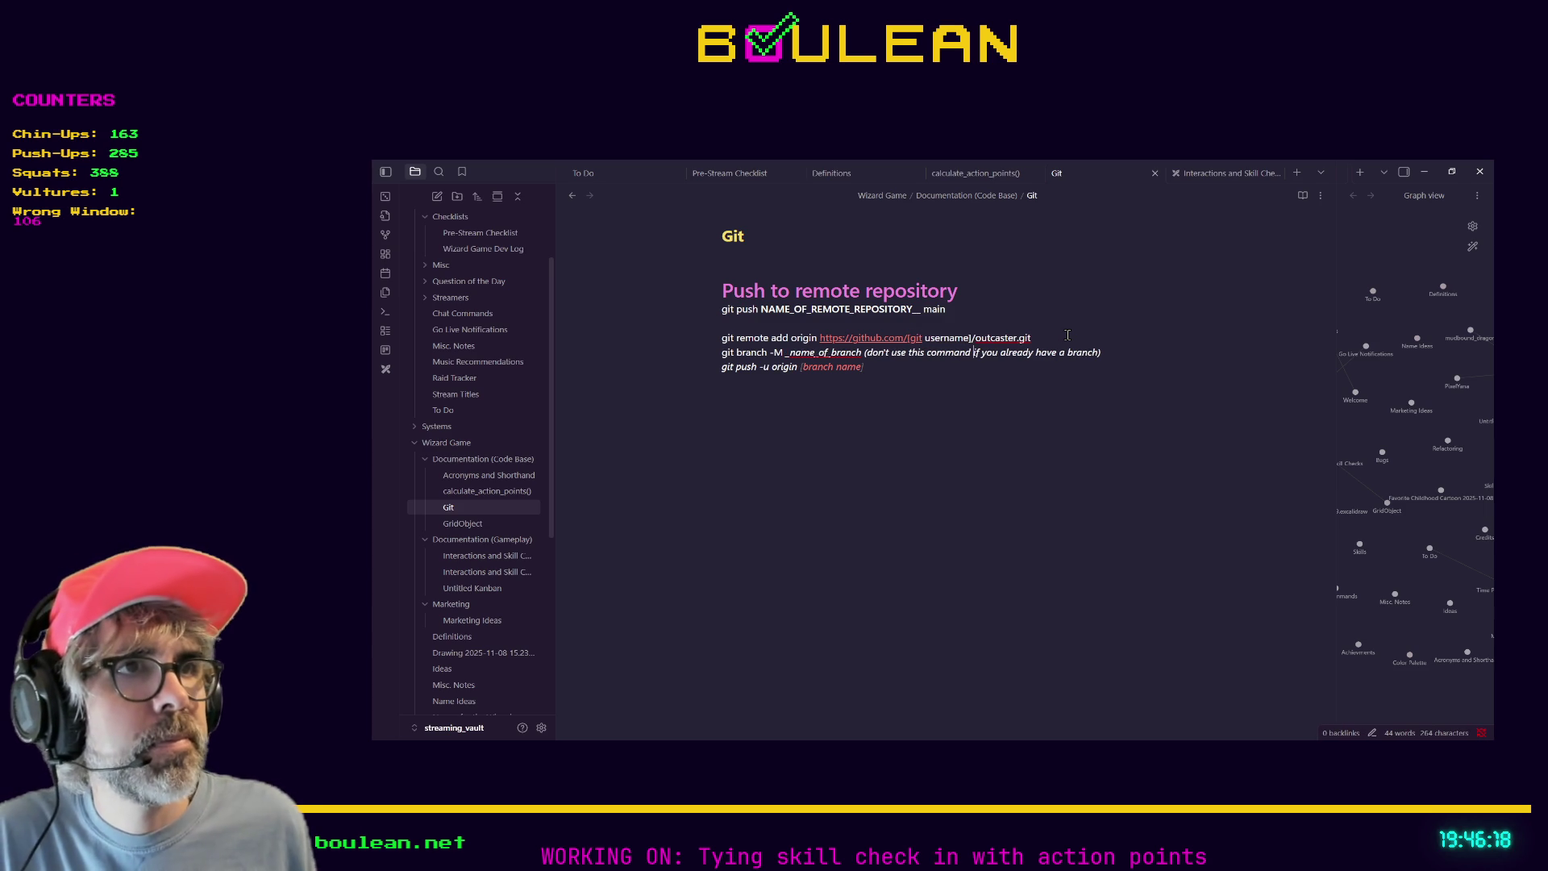
pyautogui.press('Down')
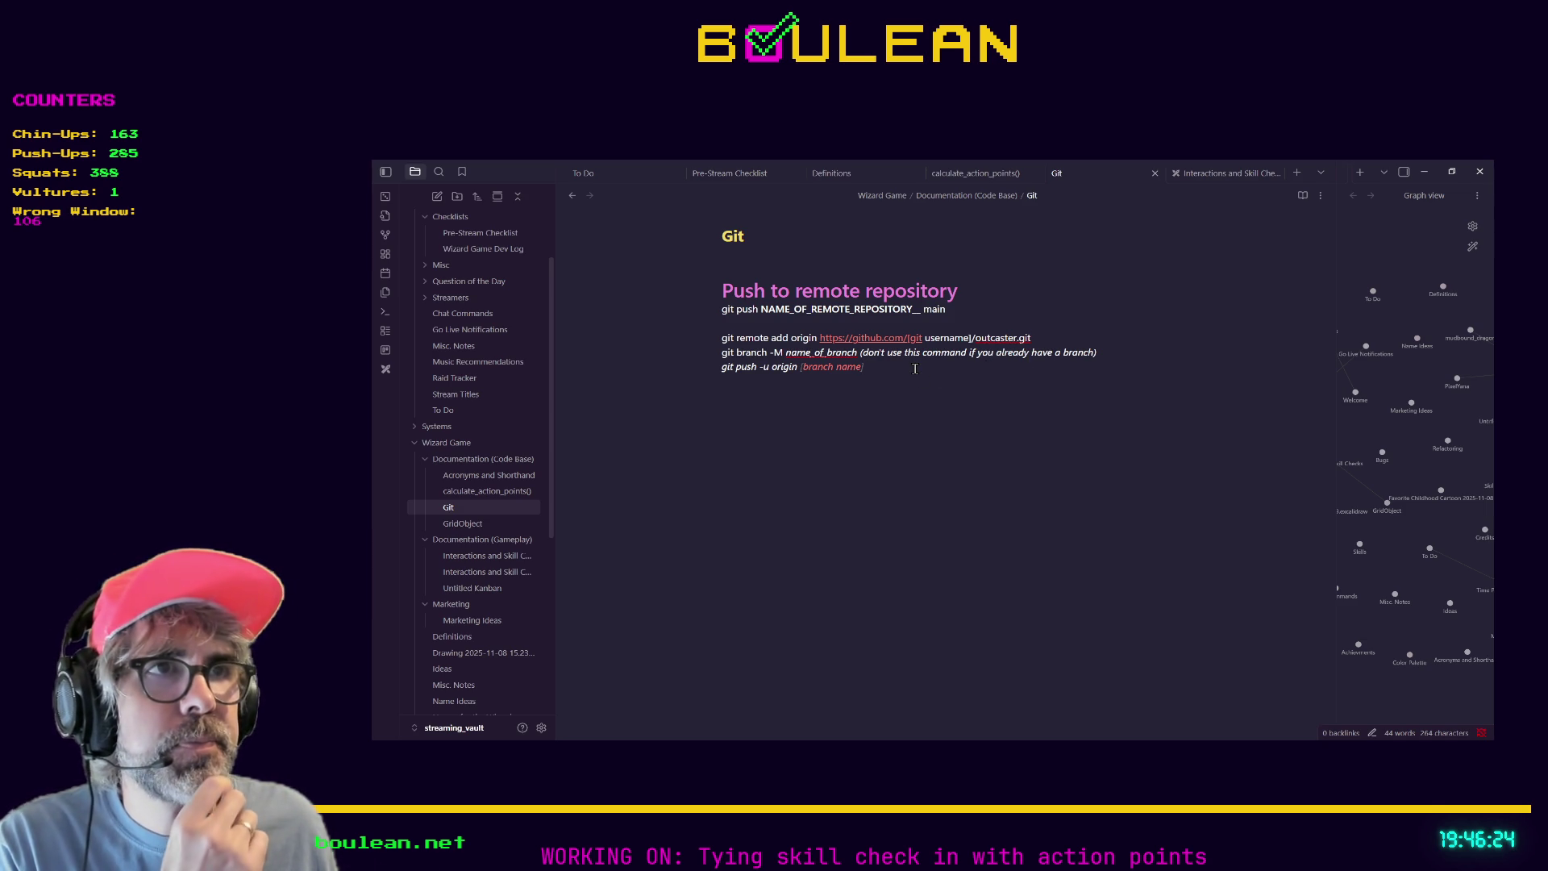
# Bring up the GitHub link's context menu, then dismiss it without changes.
pyautogui.rightClick(882, 336)
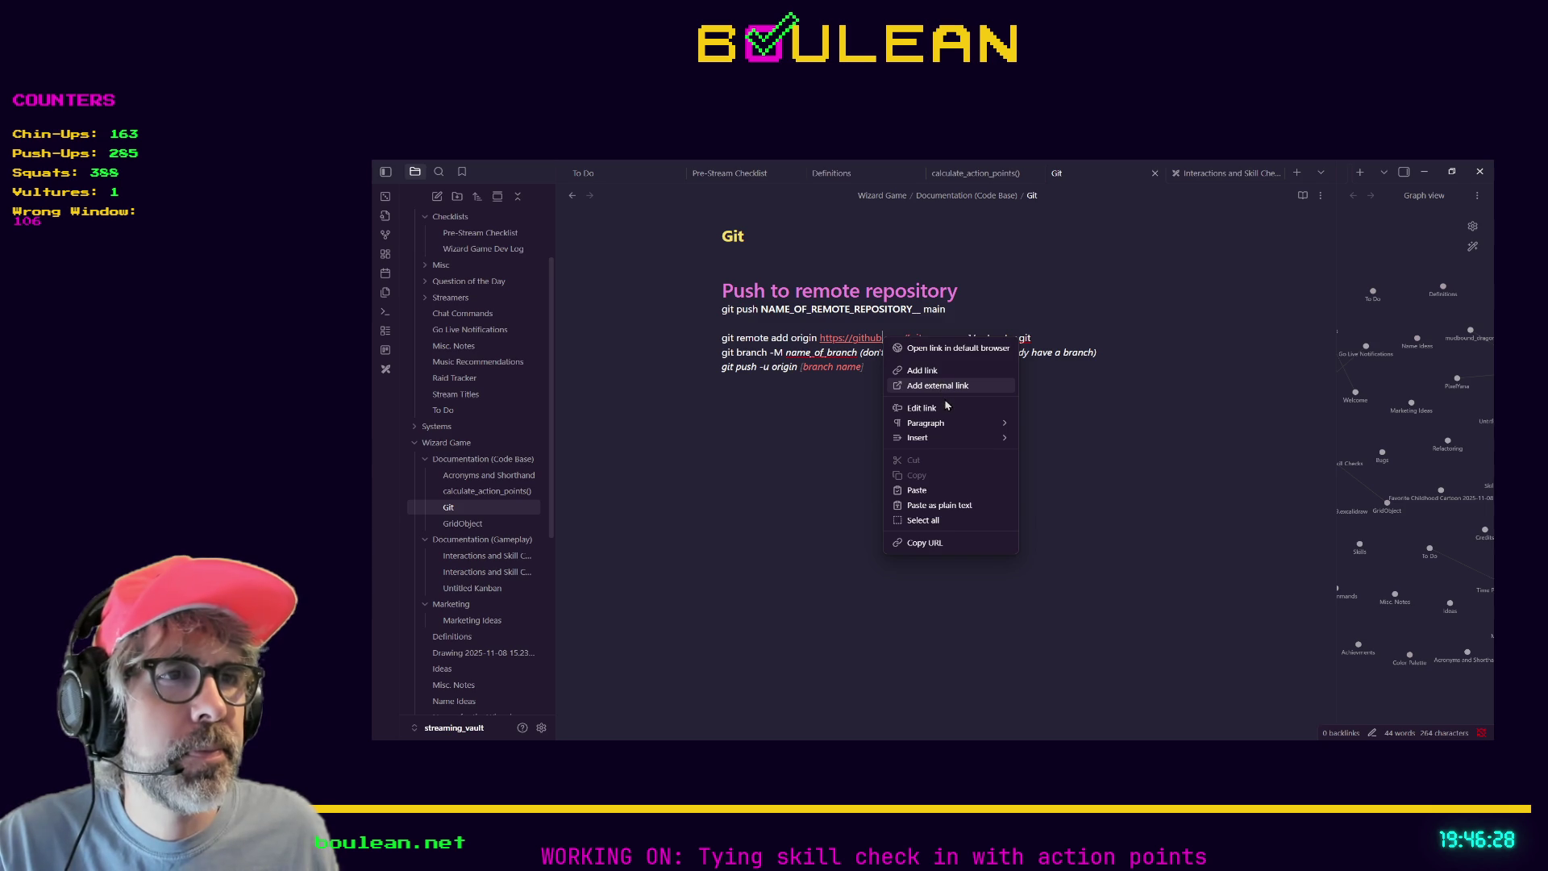
pyautogui.click(821, 430)
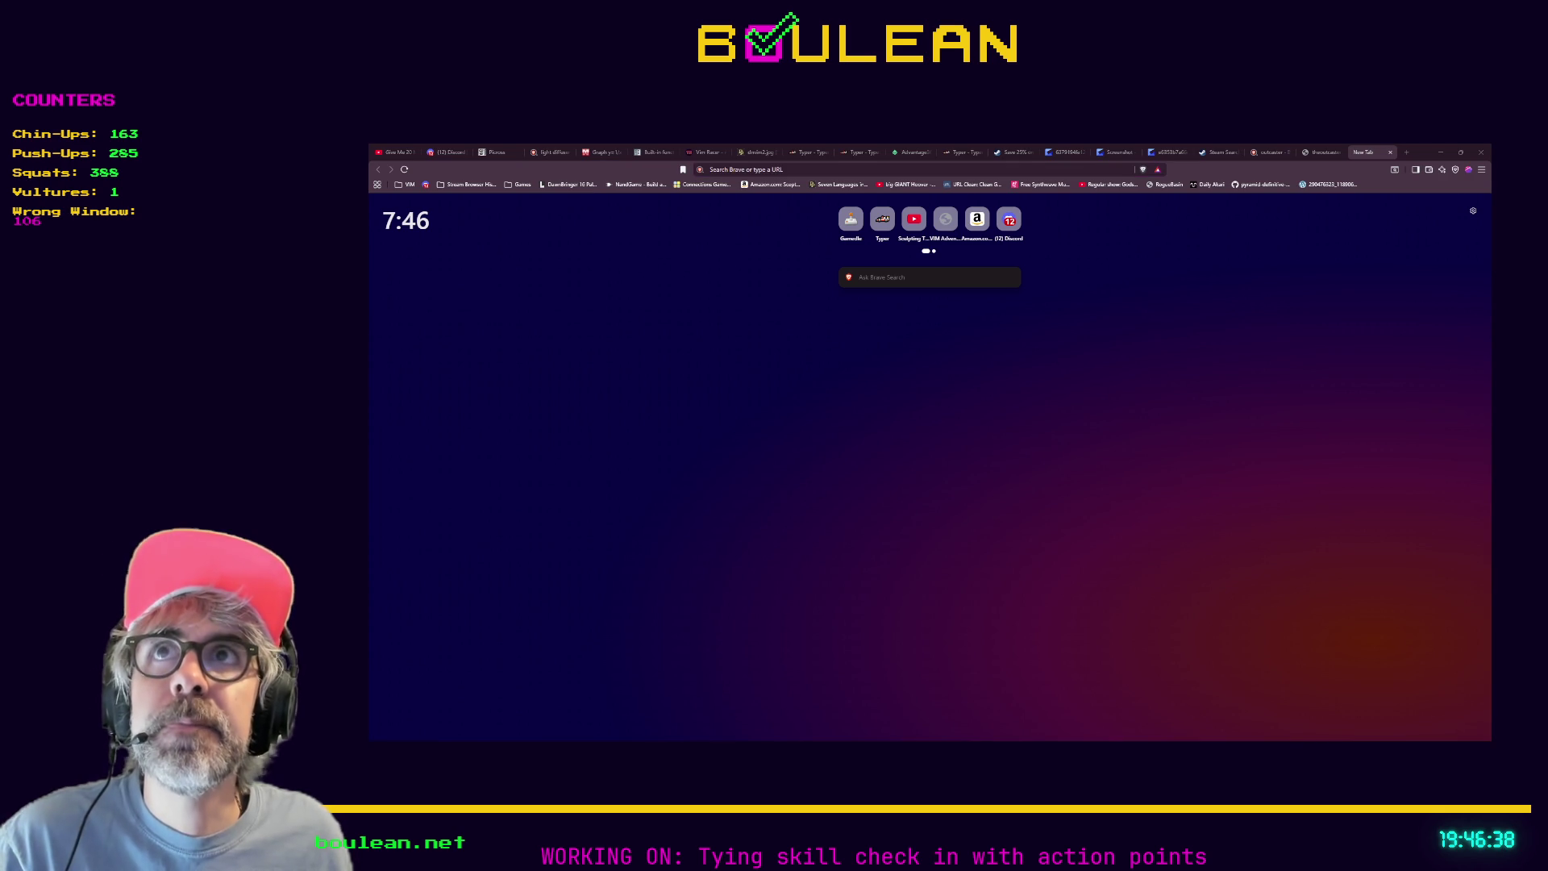
# Load the pasted Gyazo link showing the git remote -v fetch and push origins.
pyautogui.hotkey('alt', 'Tab')
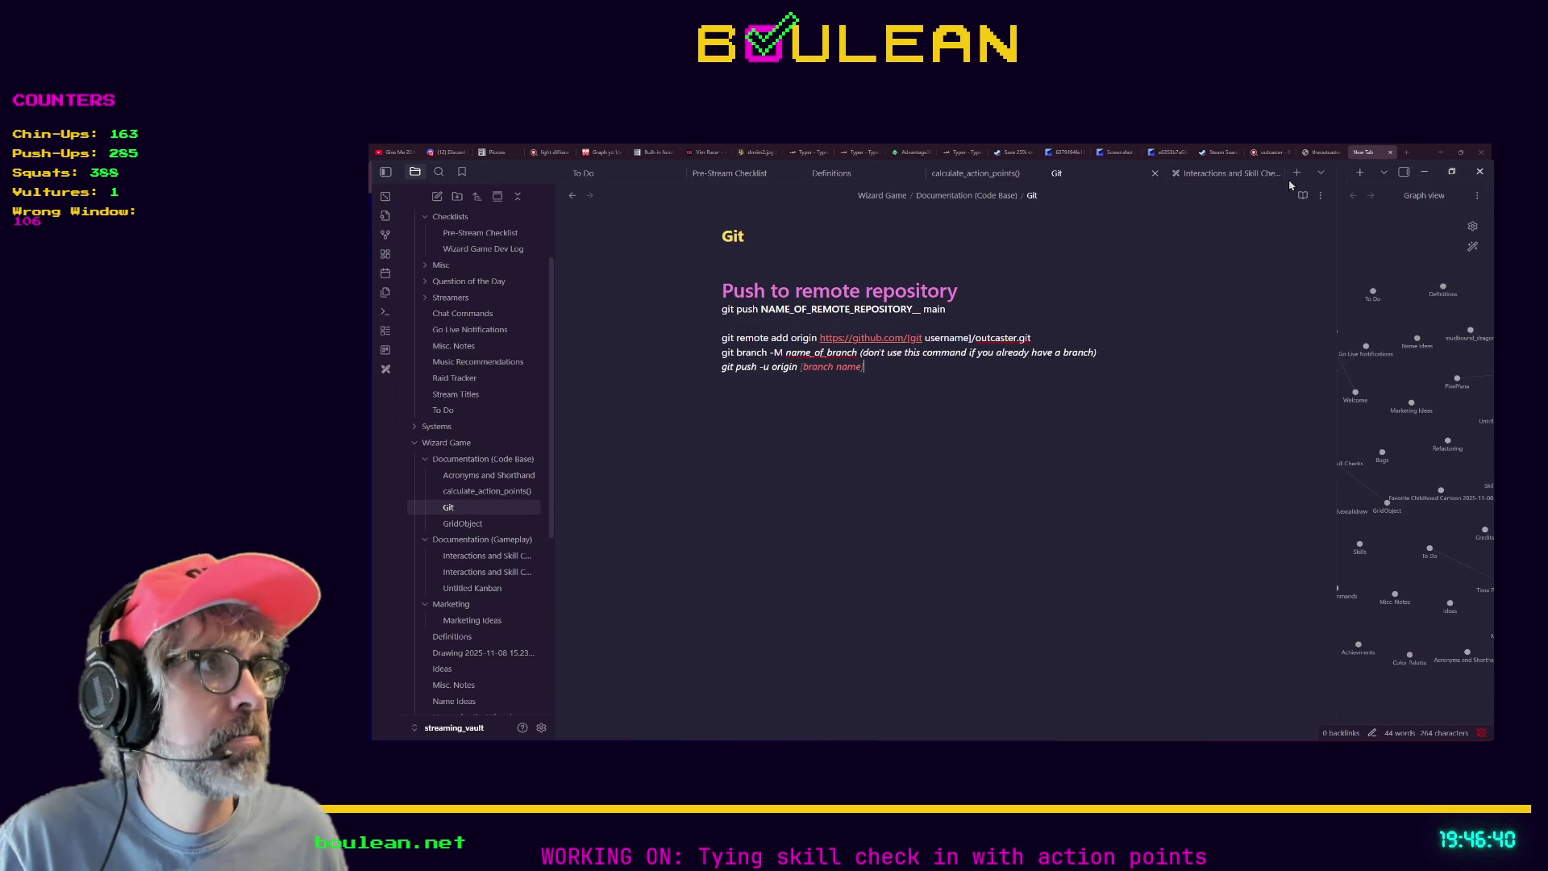
pyautogui.hotkey('alt', 'Tab')
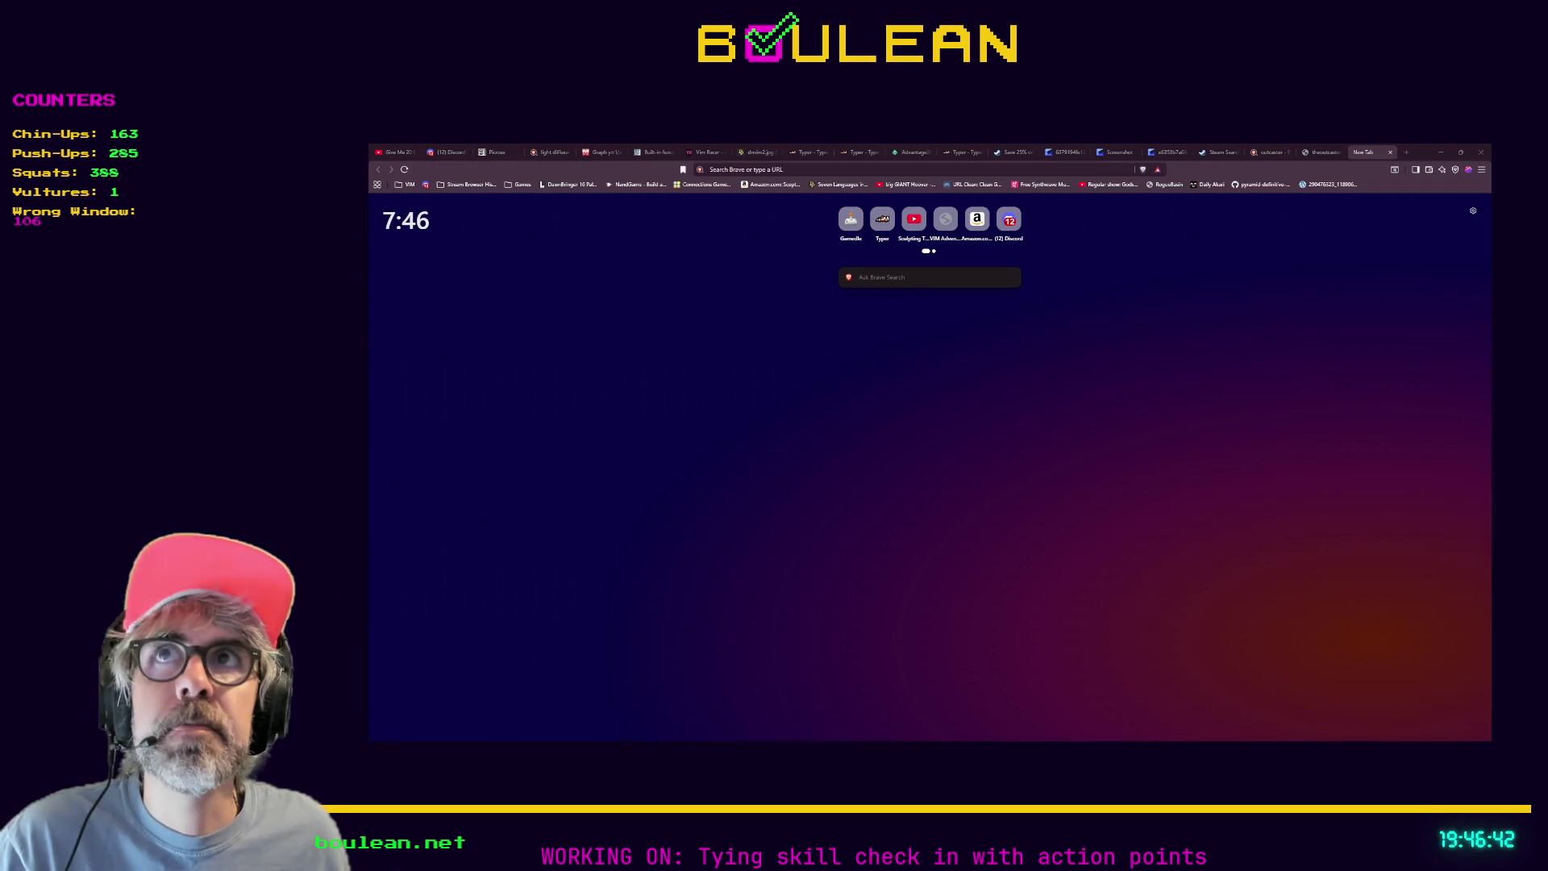
pyautogui.click(755, 168)
pyautogui.hotkey('ctrl', 'v')
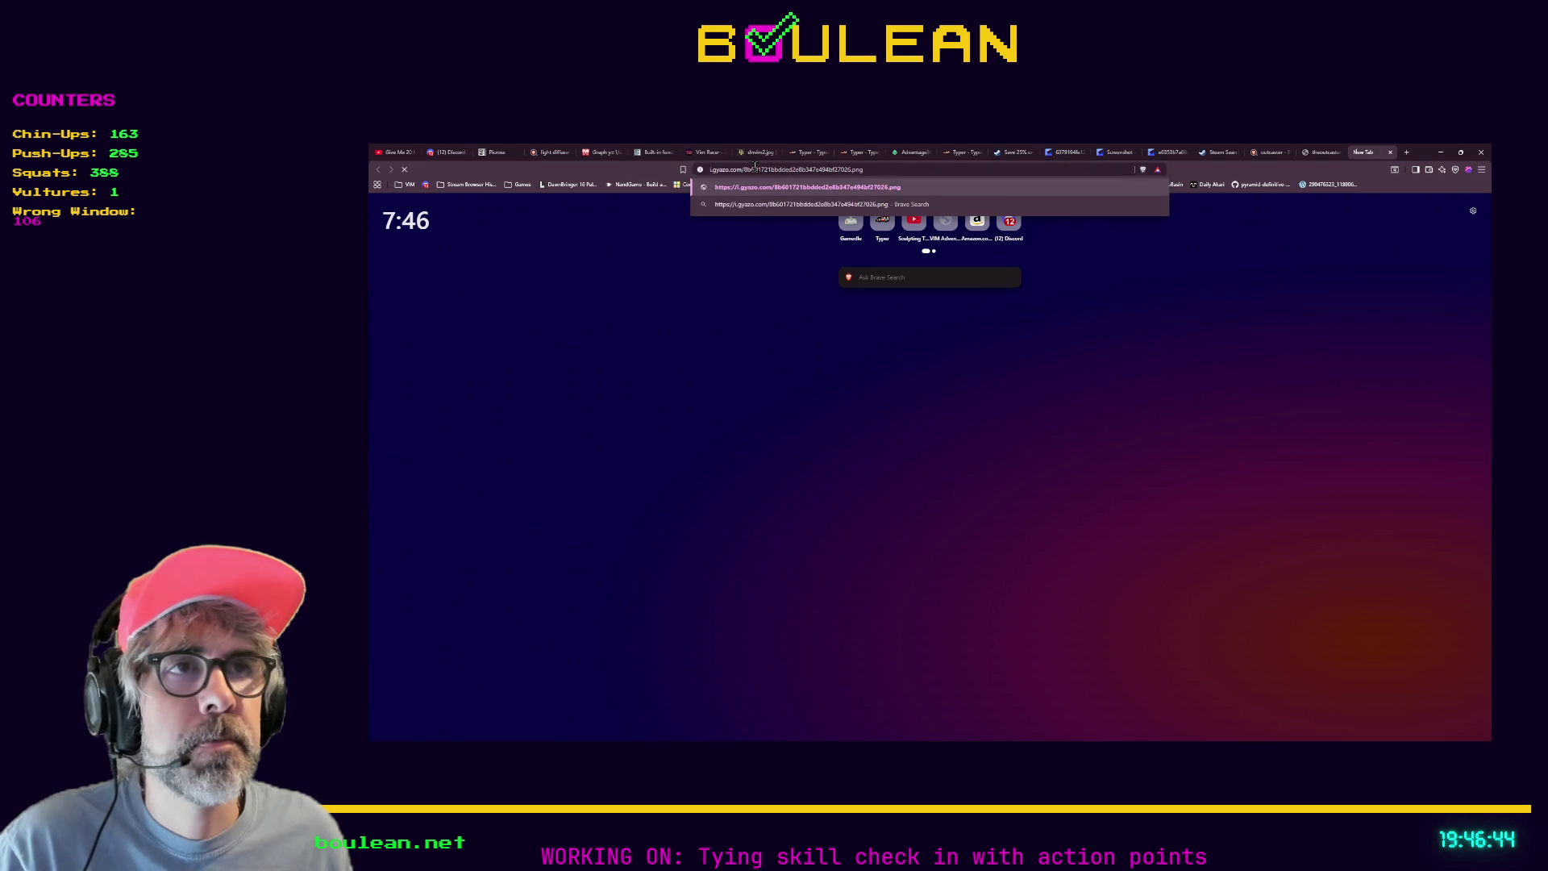
pyautogui.press('Return')
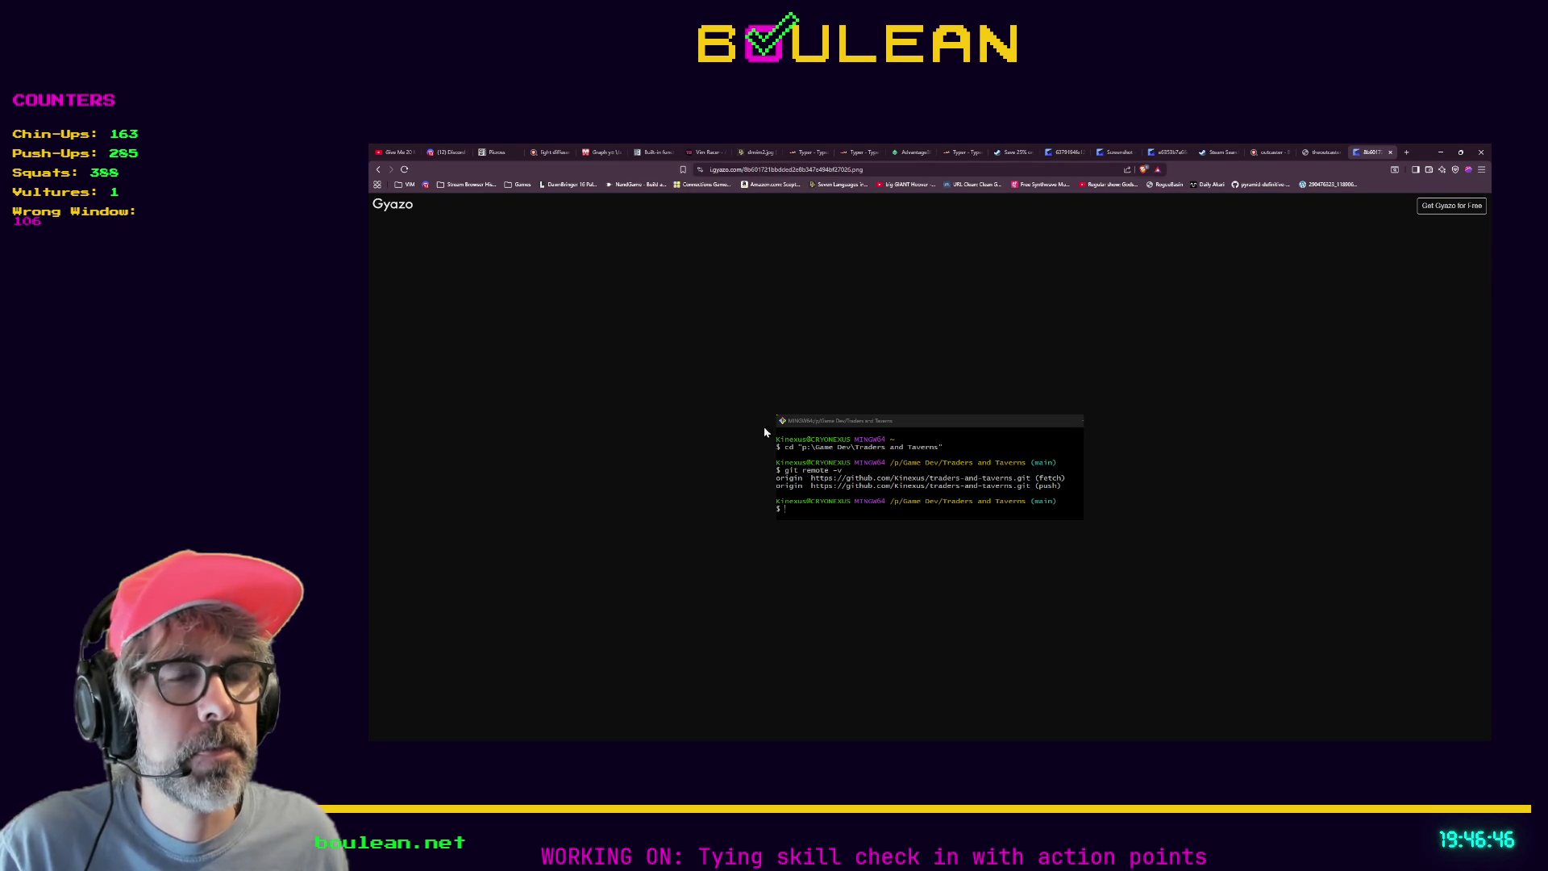
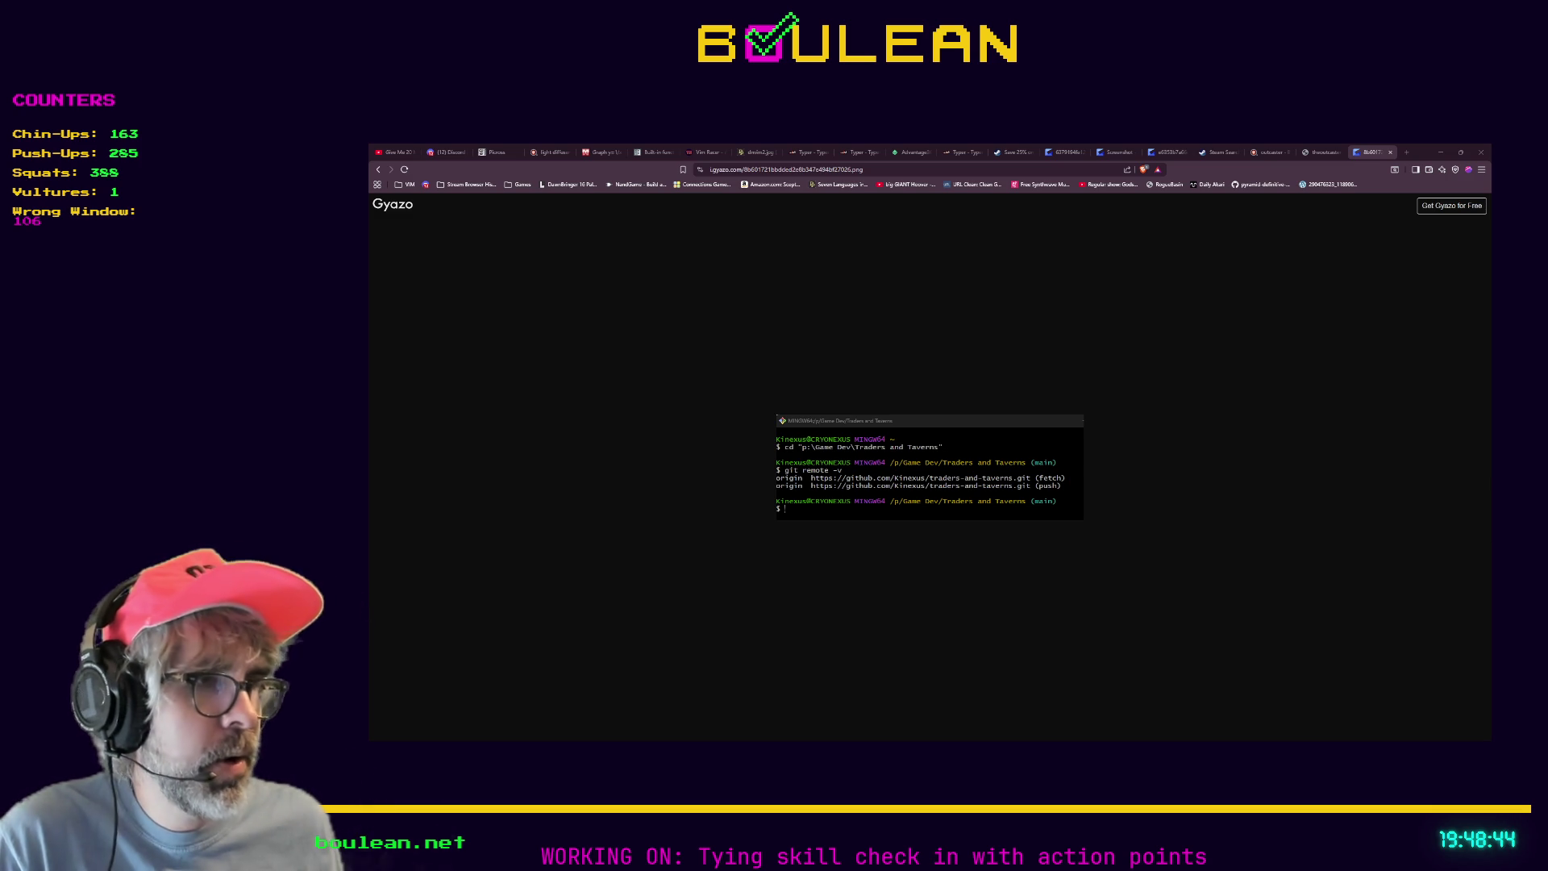
# Minimize the Gyazo screenshot page and switch to the Obsidian Git note.
pyautogui.click(1441, 152)
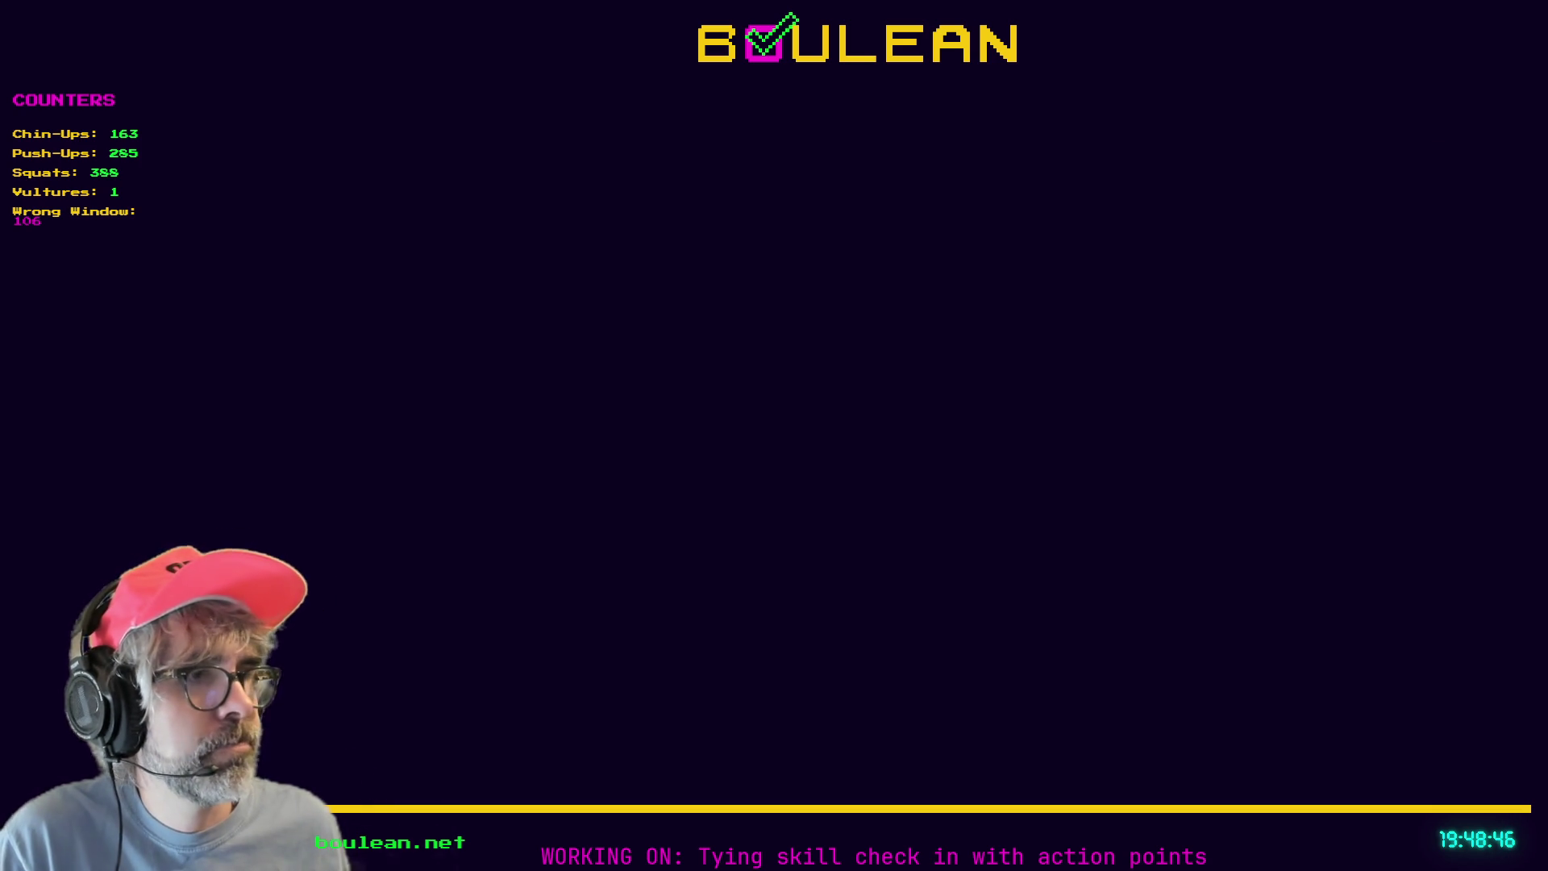
pyautogui.hotkey('alt', 'Tab')
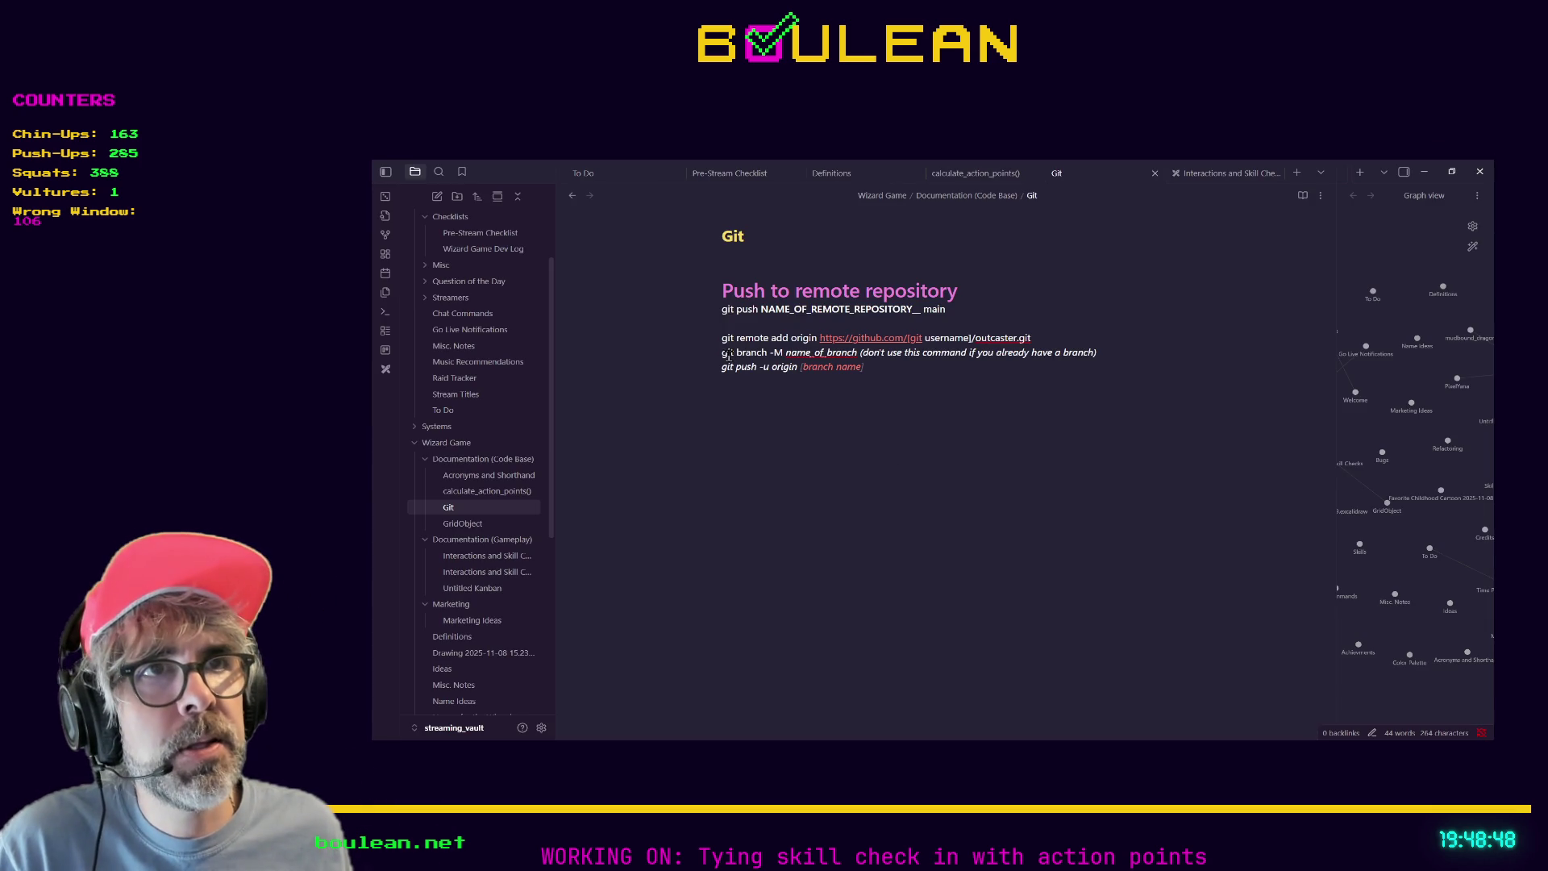
# Add opening and closing ``` code fences around the git command lines.
pyautogui.press('Down')
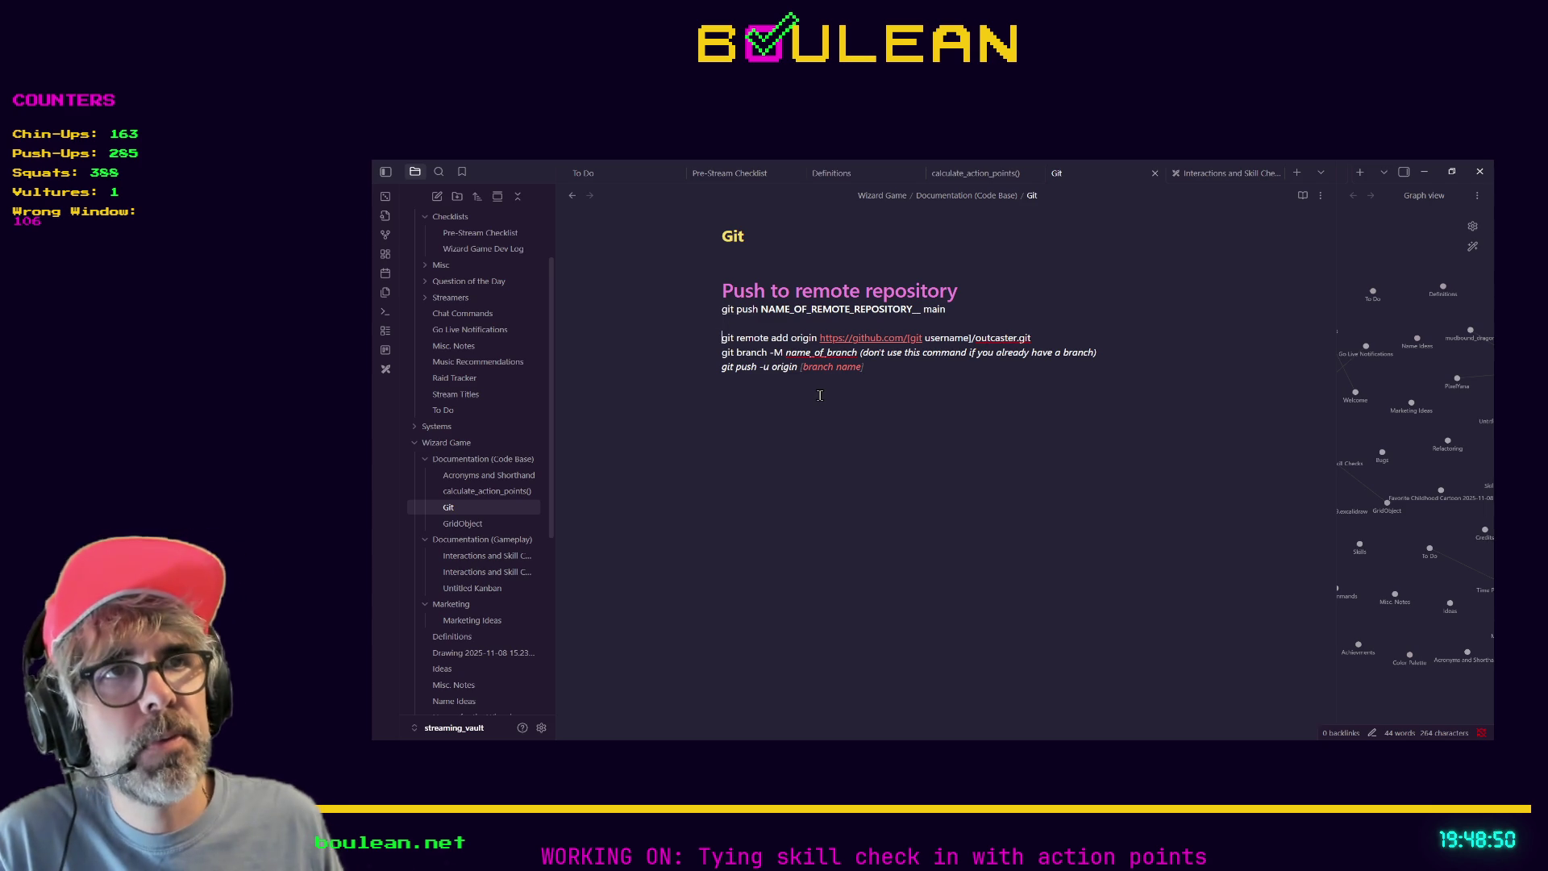
pyautogui.write('```')
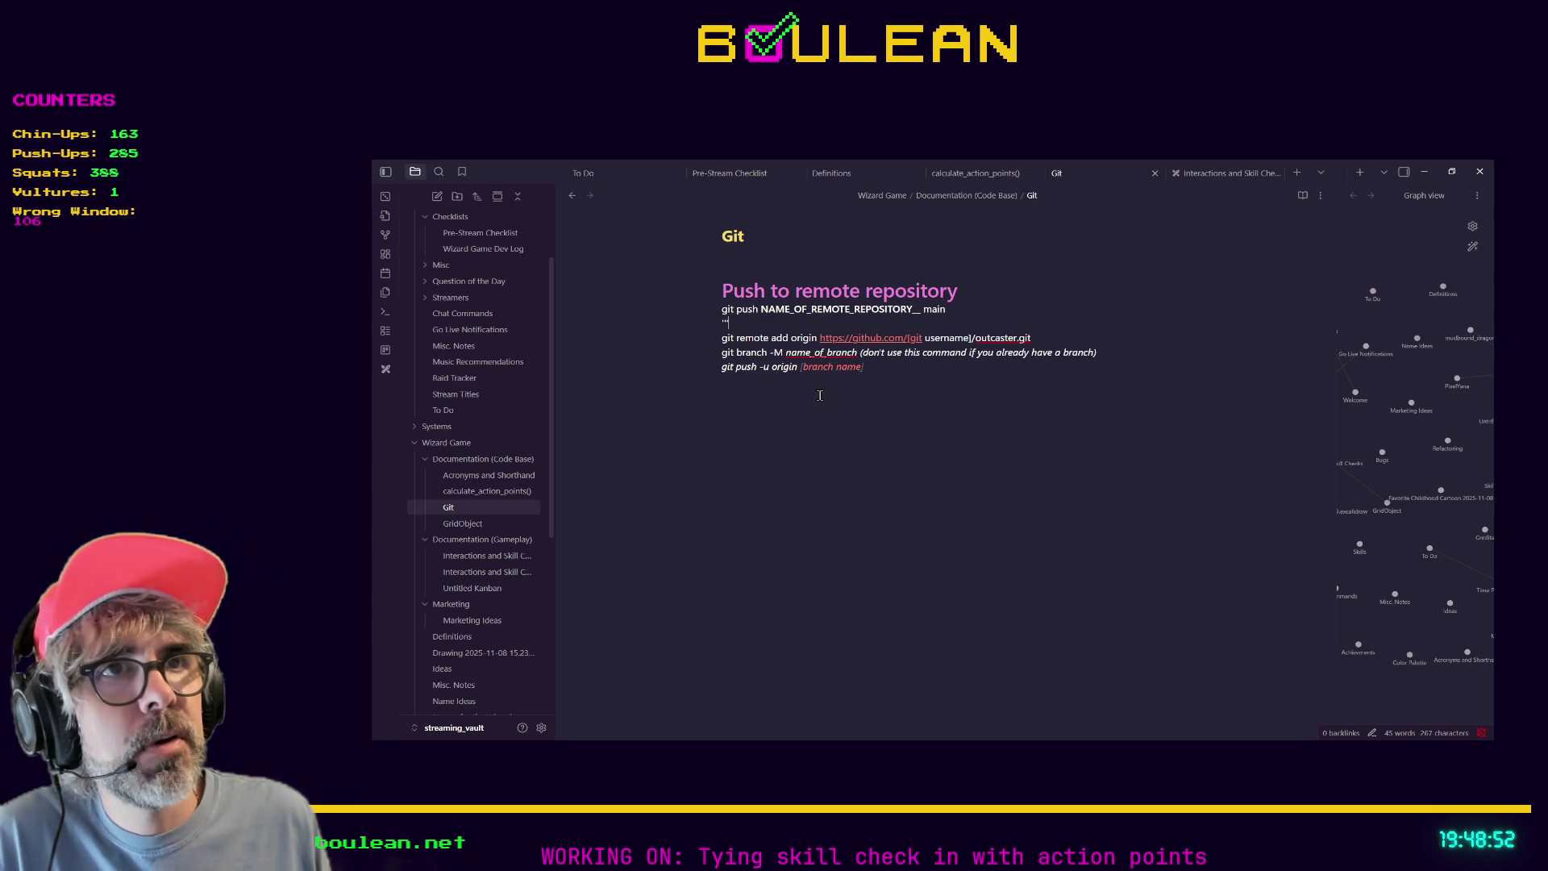
pyautogui.click(820, 395)
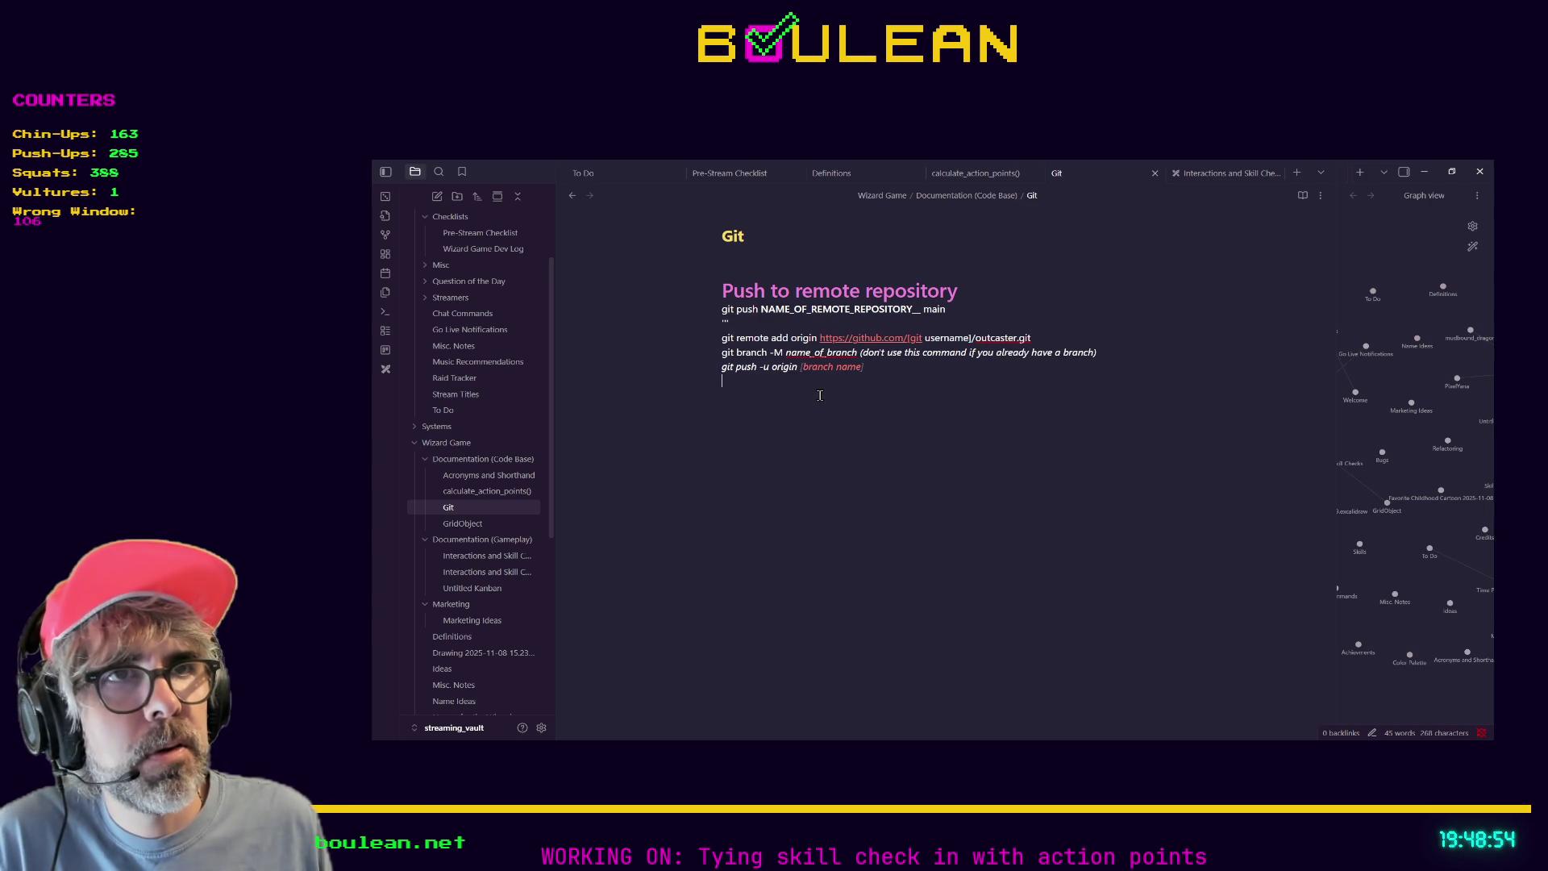
pyautogui.press('Return')
pyautogui.write('```')
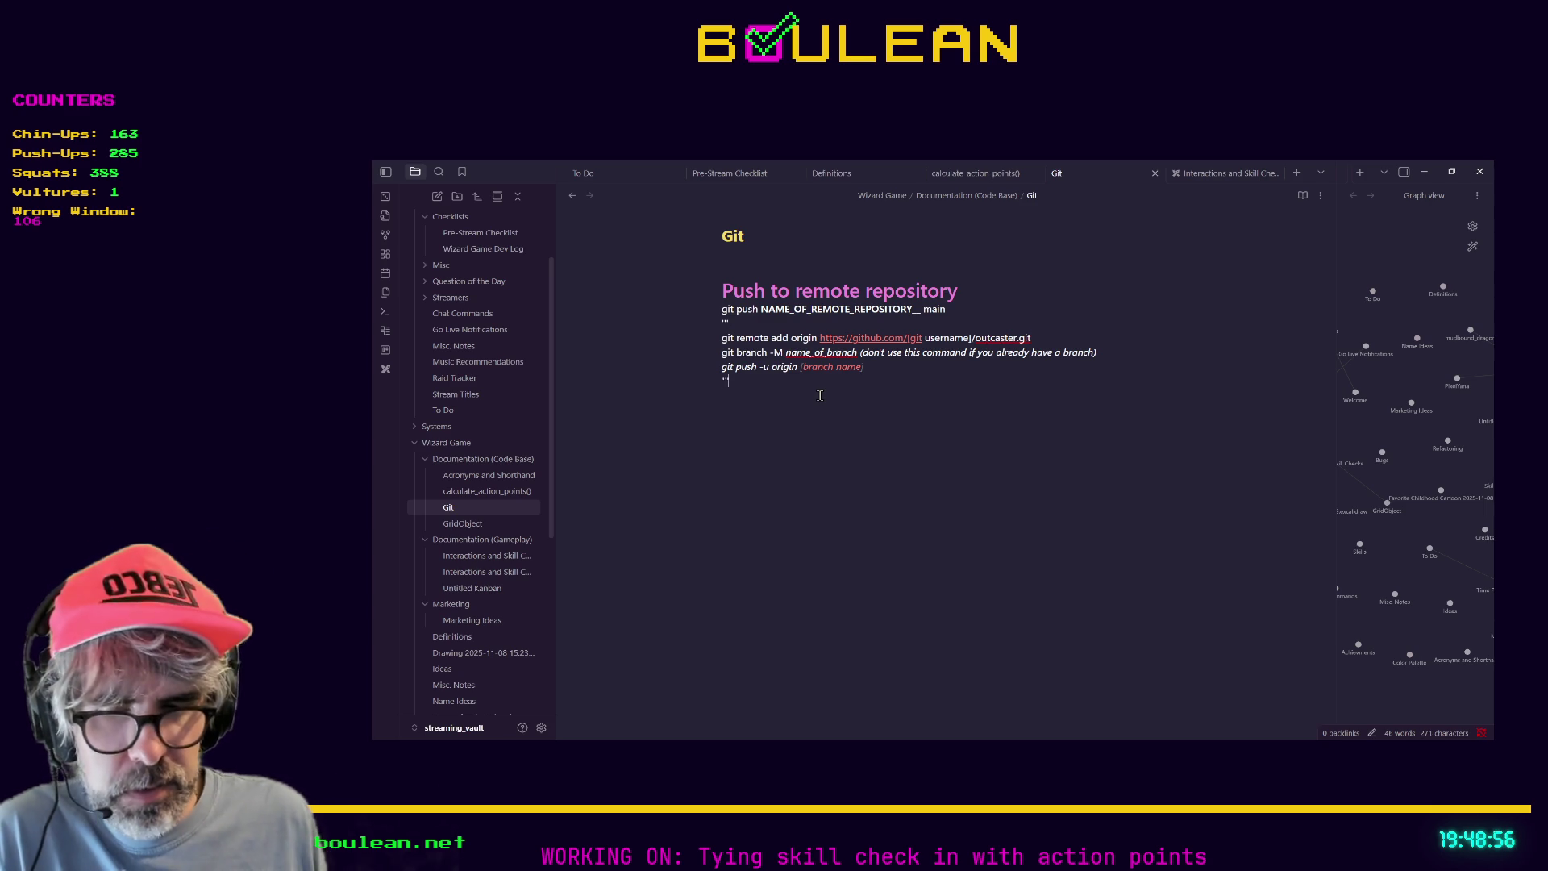
pyautogui.write('~')
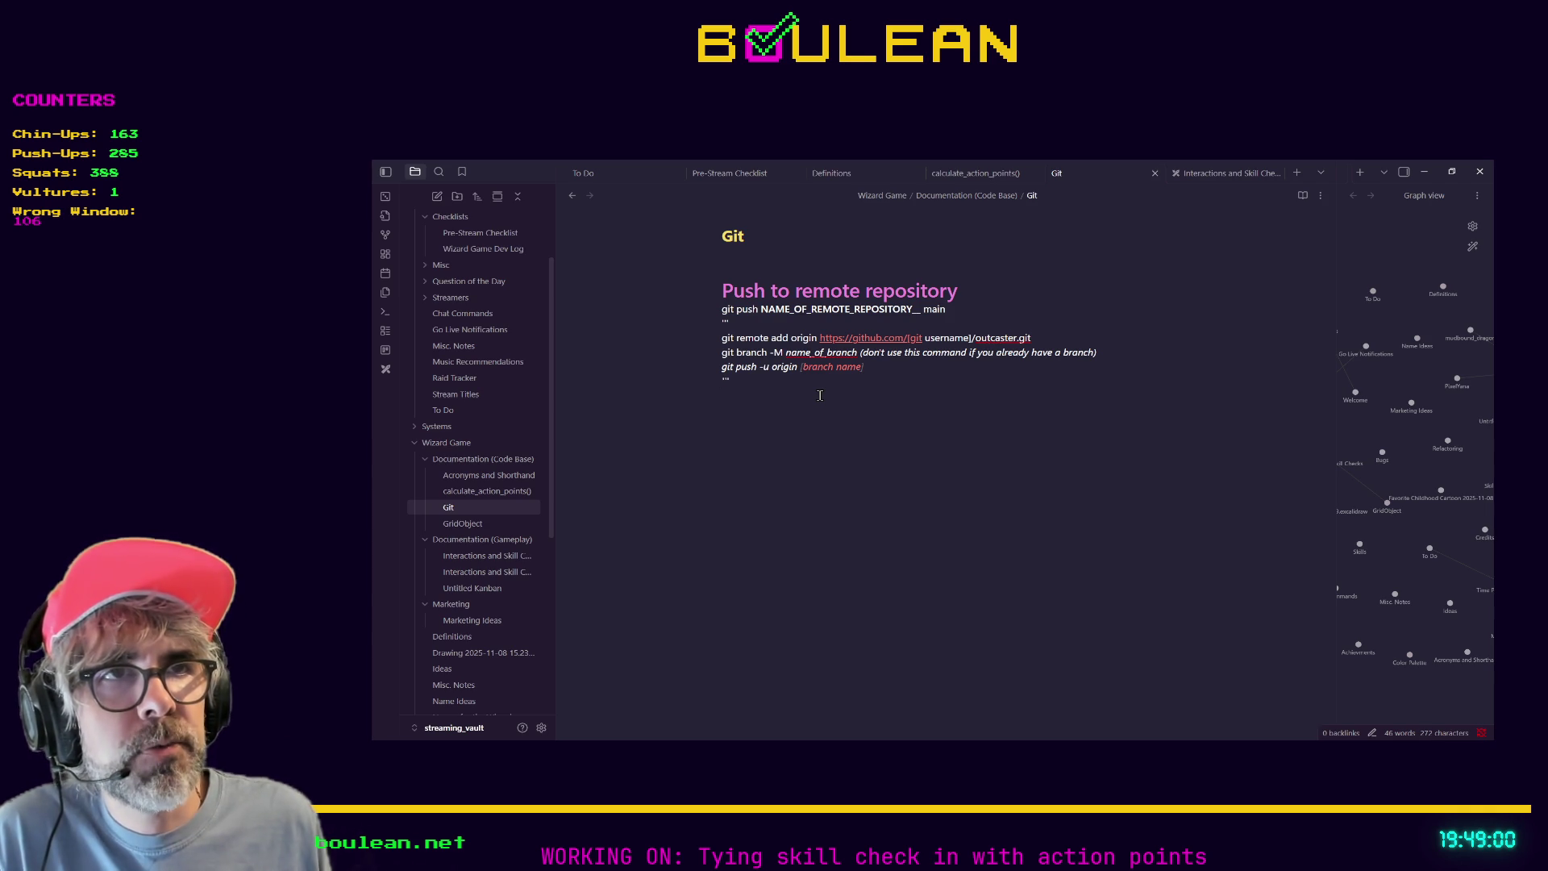
pyautogui.press('BackSpace')
pyautogui.press('BackSpace')
pyautogui.press('BackSpace')
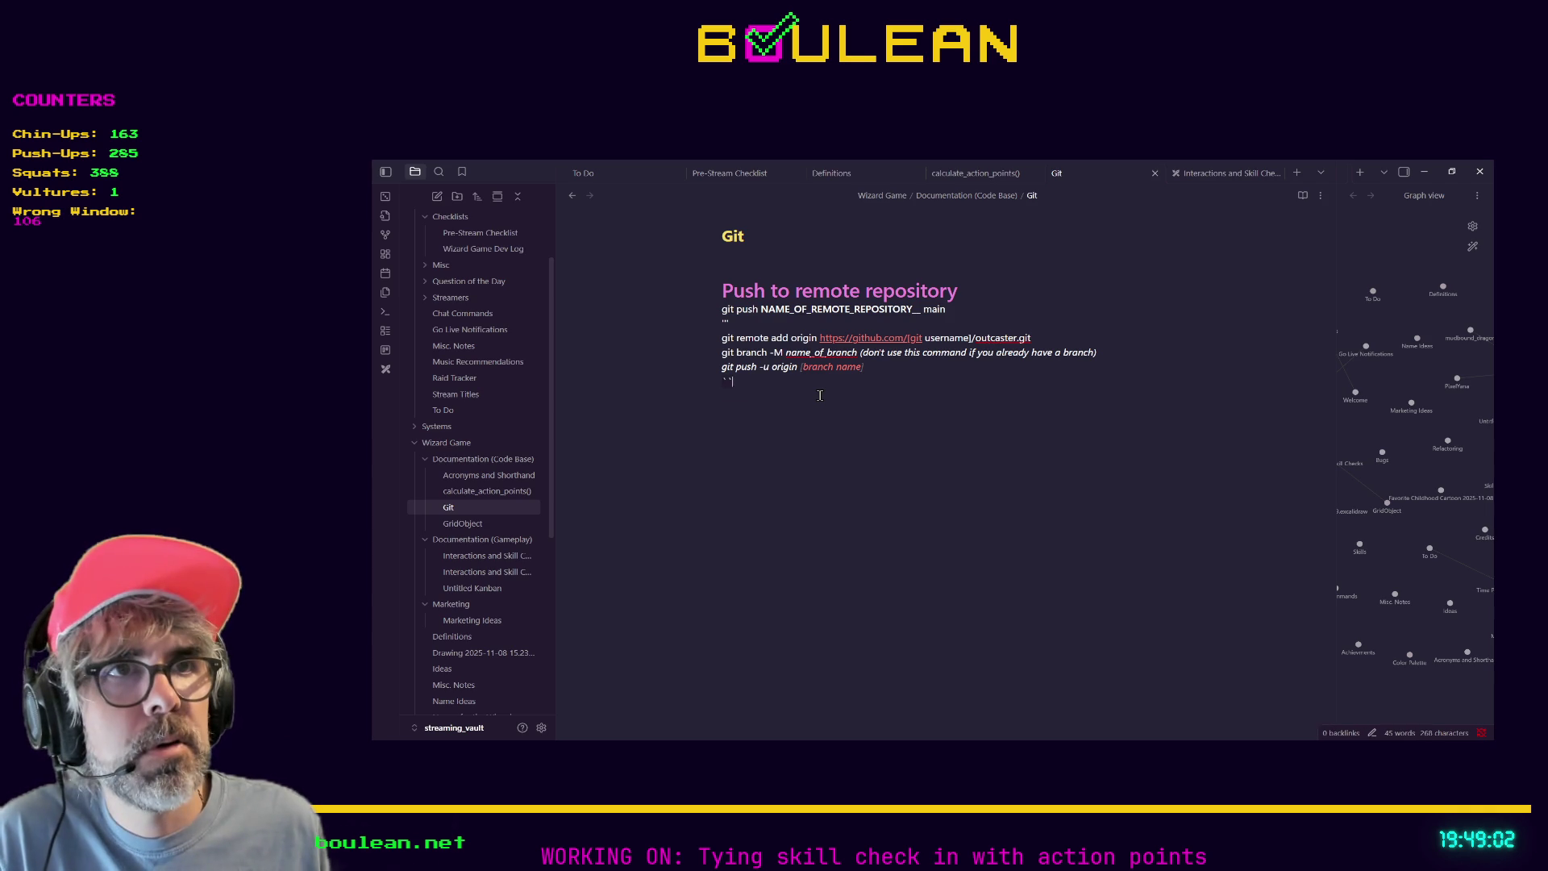
pyautogui.write('`')
pyautogui.press('Return')
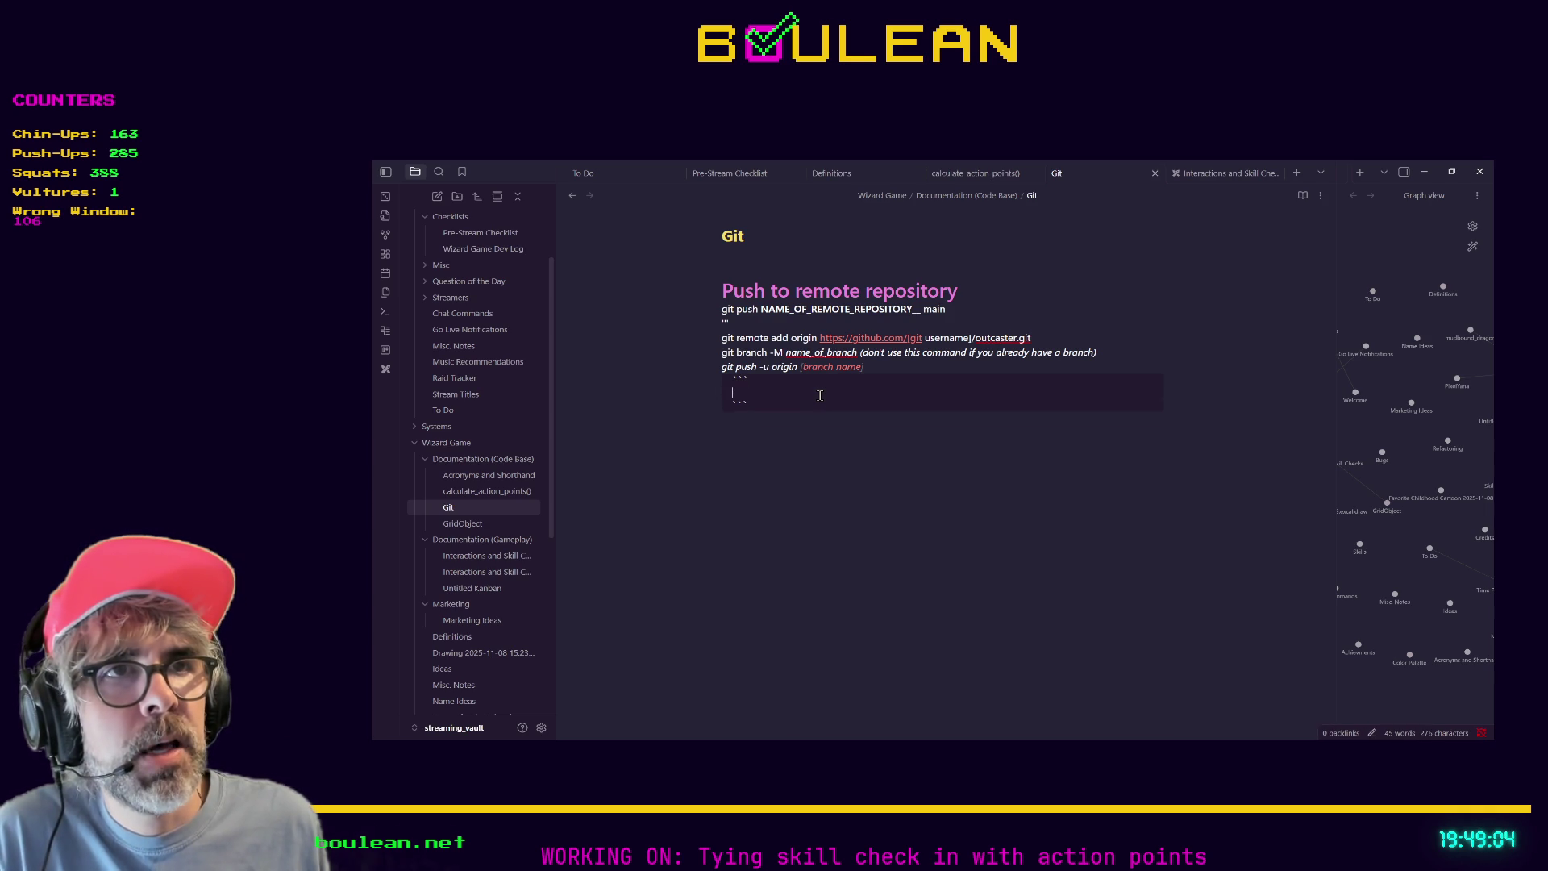
pyautogui.press('BackSpace')
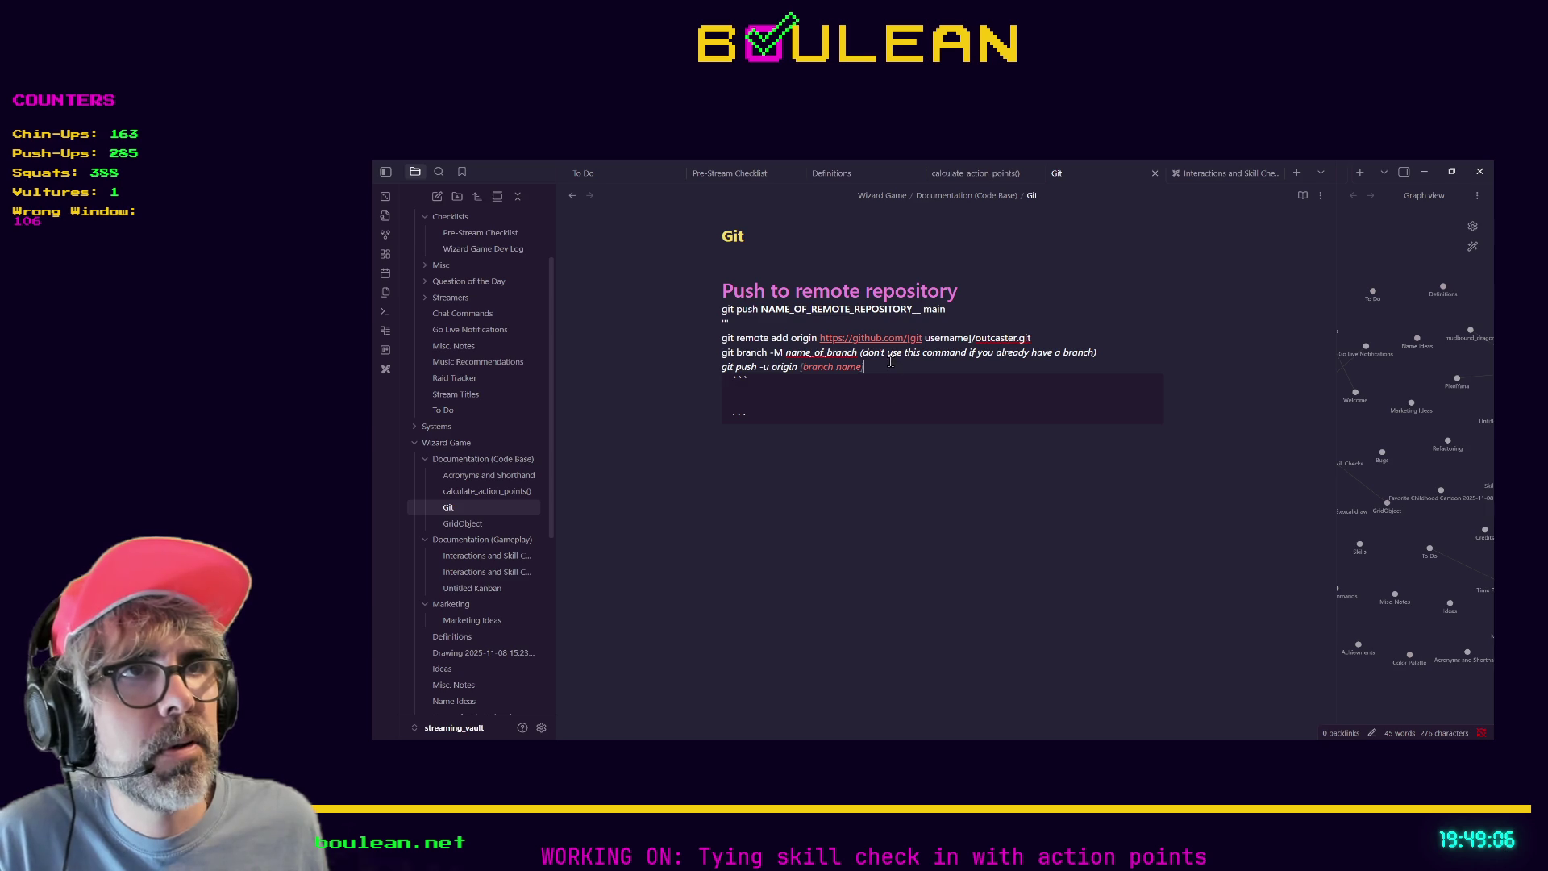
# Copy the git commands into the code block and delete the plain original lines.
pyautogui.moveTo(891, 365)
pyautogui.mouseDown()
pyautogui.moveTo(693, 334)
pyautogui.moveTo(692, 320)
pyautogui.moveTo(702, 348)
pyautogui.mouseUp()
pyautogui.write("git remote add origin https://github.com/[git username]/outcaster.git git branch -M _name_of_branch (don't use this command if you already have a branch) git push -u origin [branch name]")
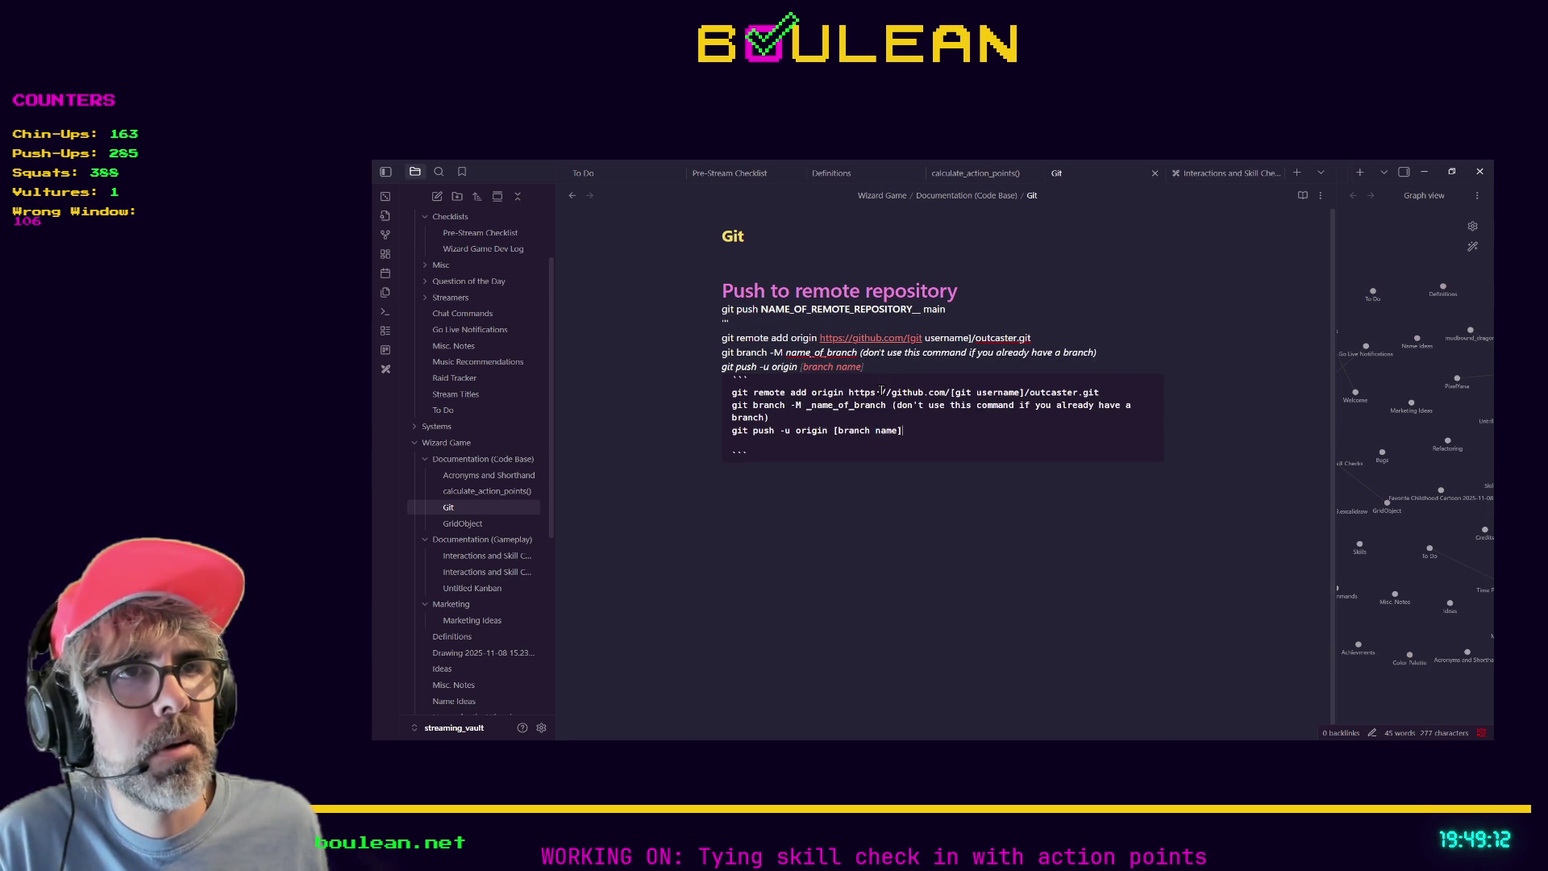
pyautogui.moveTo(880, 367); pyautogui.dragTo(721, 337)
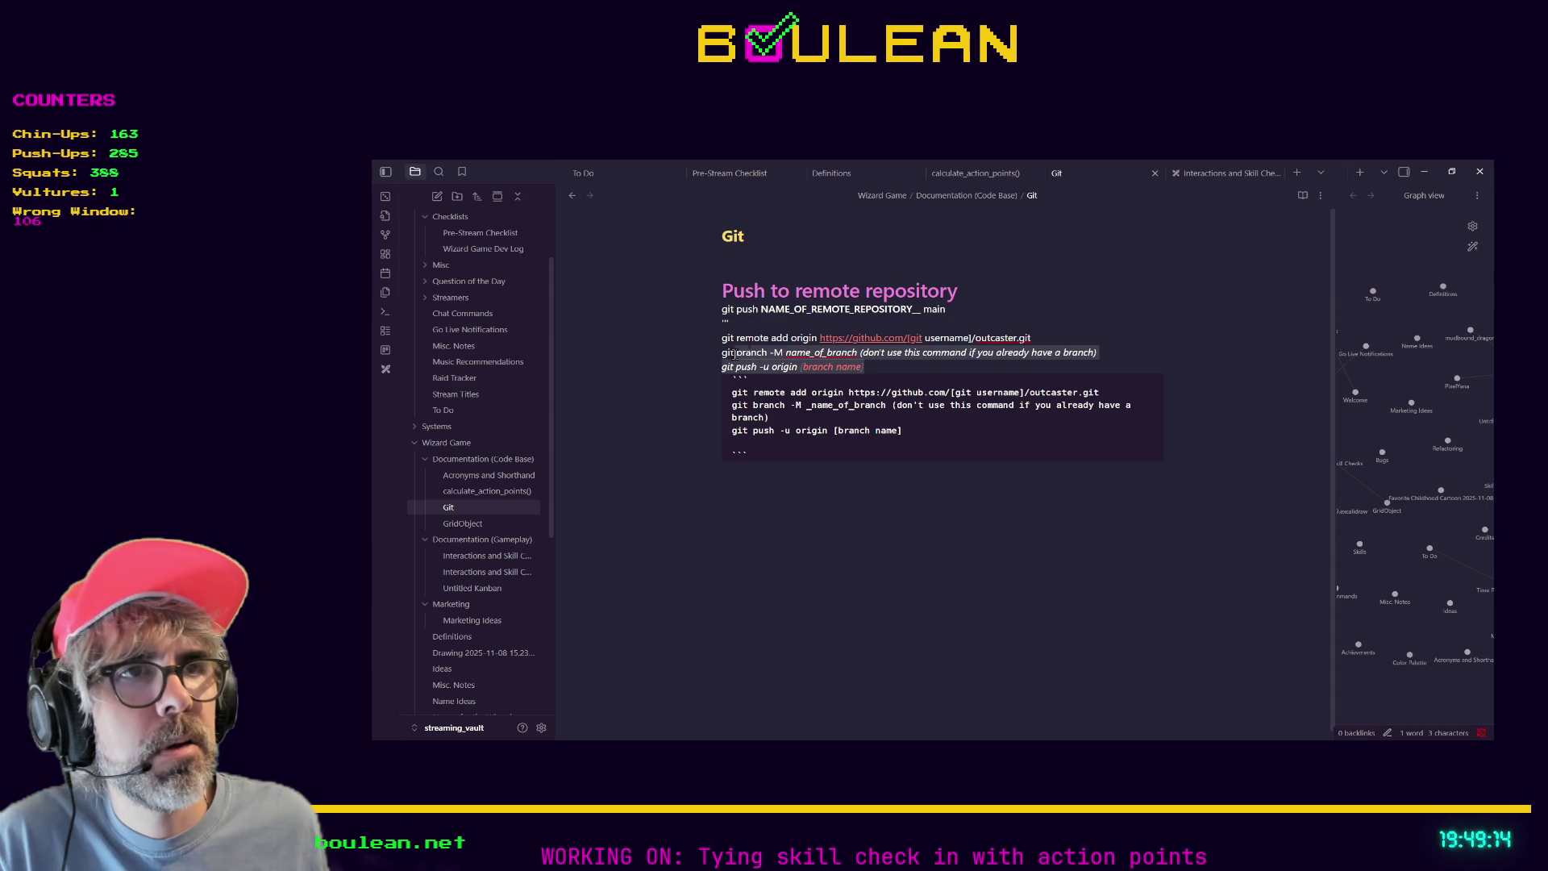
pyautogui.press('BackSpace')
pyautogui.press('BackSpace')
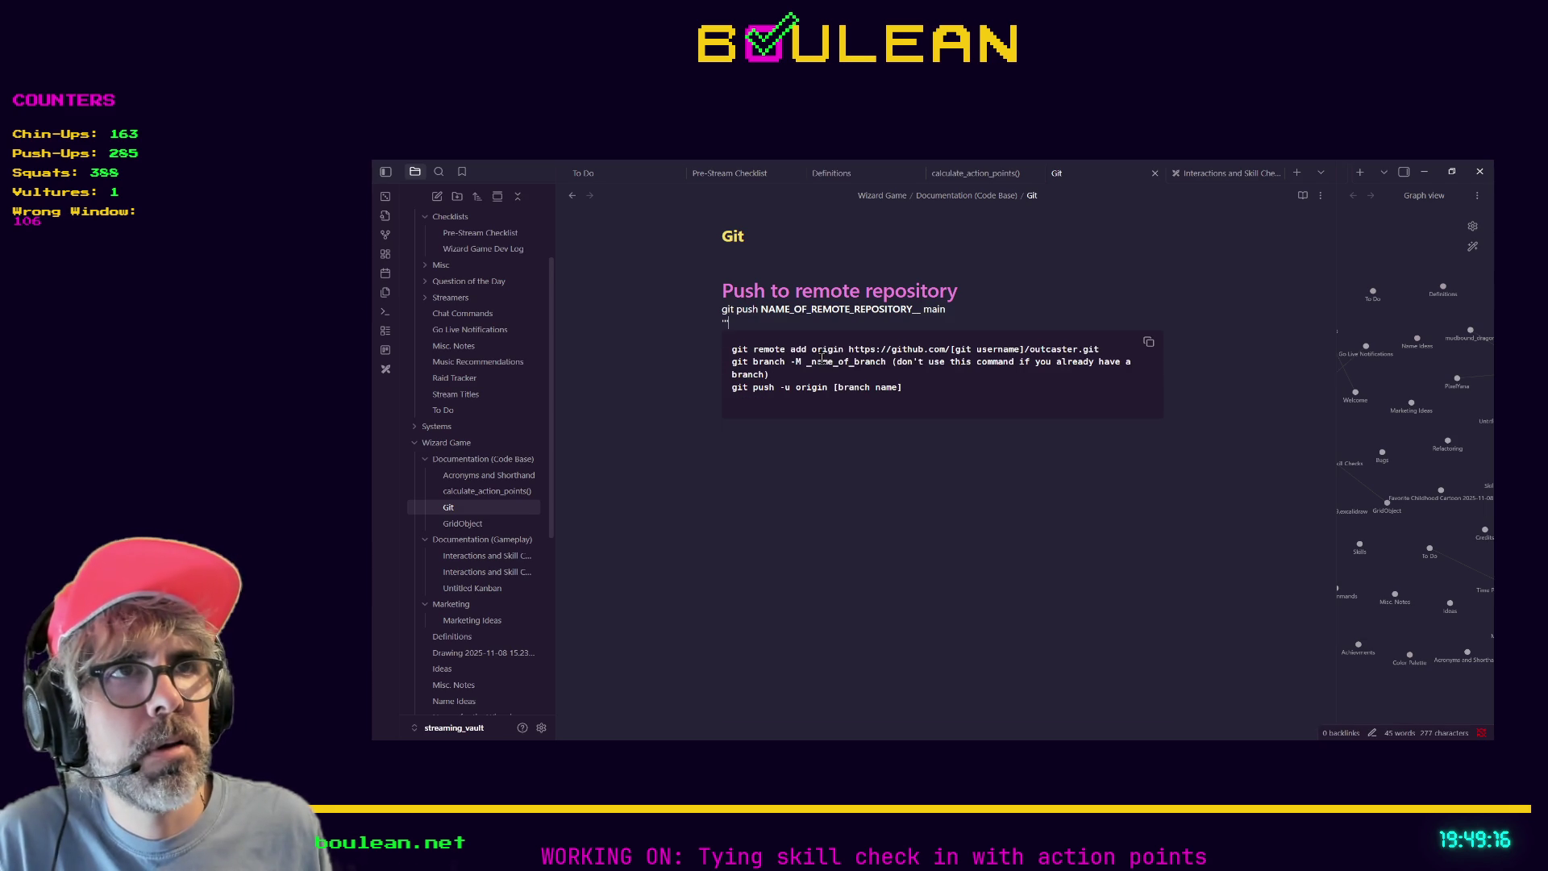
pyautogui.press('BackSpace')
pyautogui.press('BackSpace')
pyautogui.press('BackSpace')
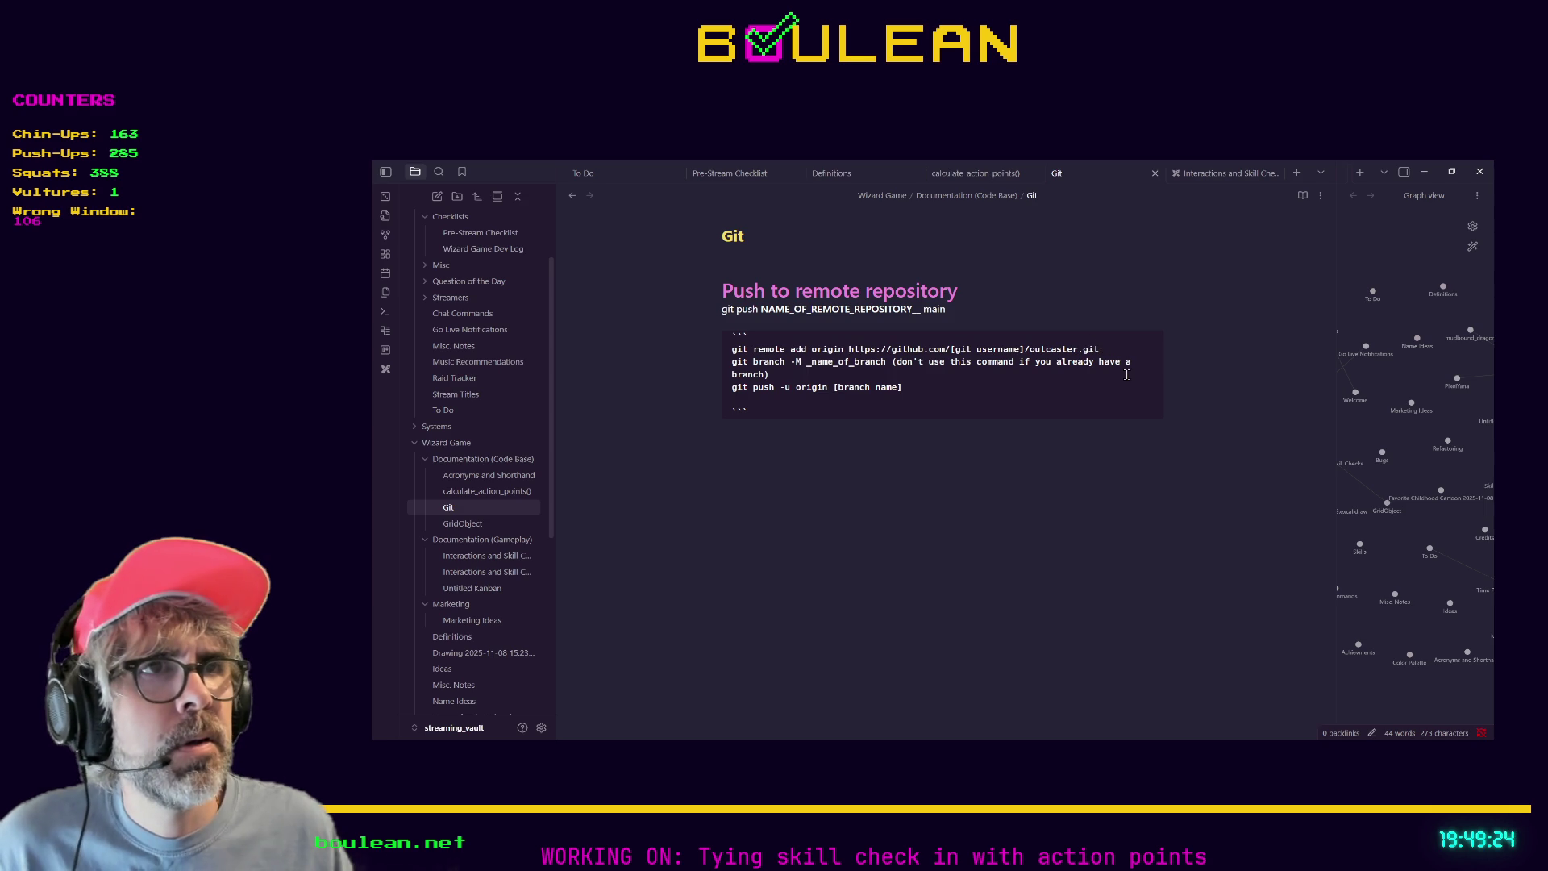
# Put blank lines between the git remote add, branch -M and push commands.
pyautogui.press('Return')
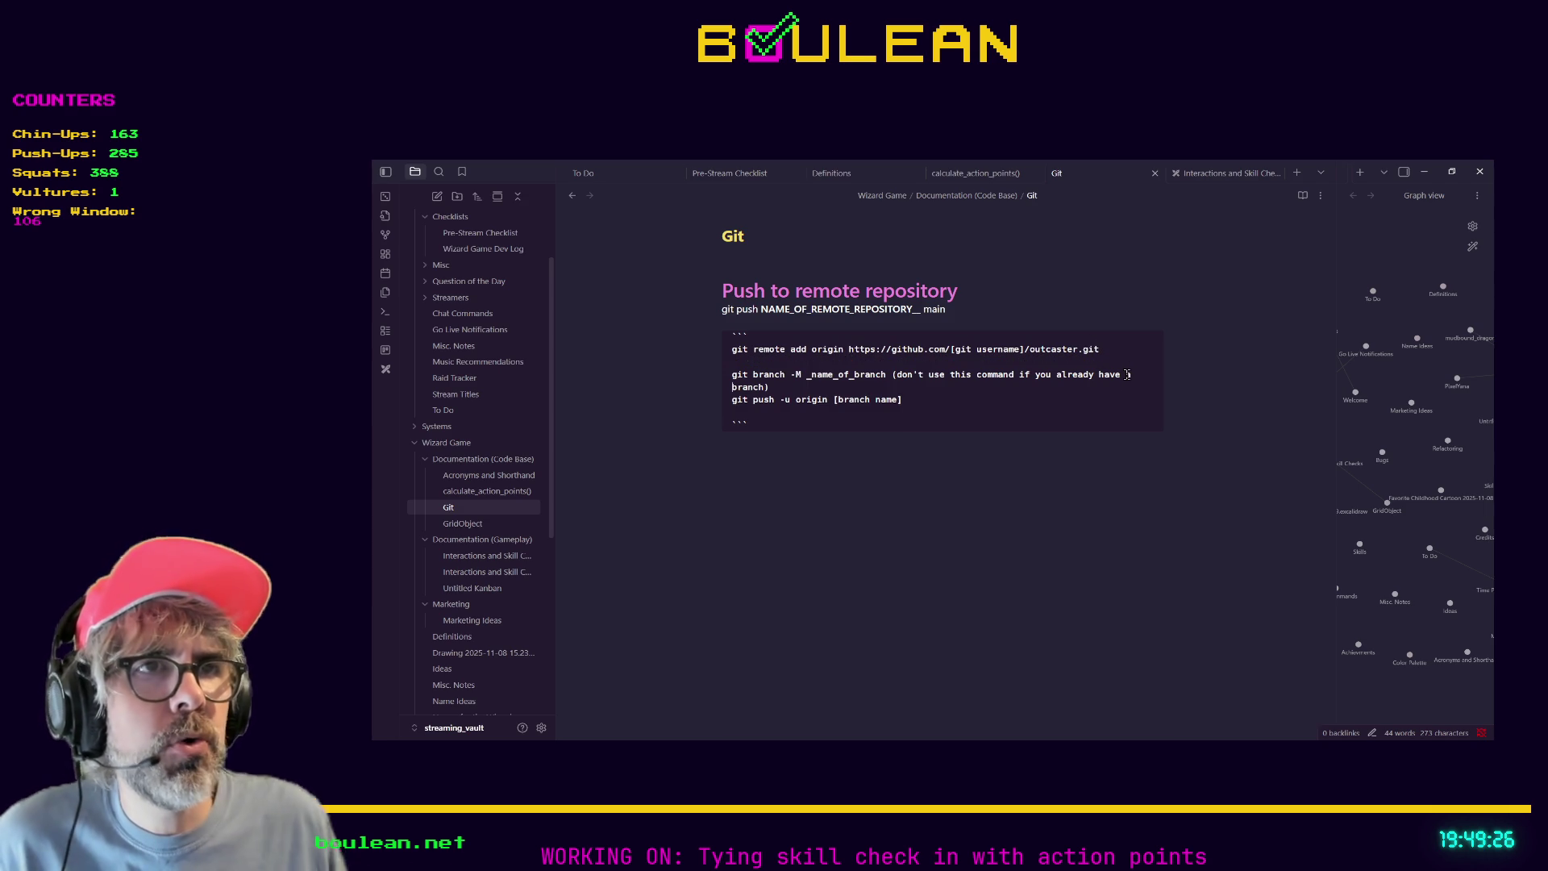
pyautogui.press('Return')
pyautogui.press('Down')
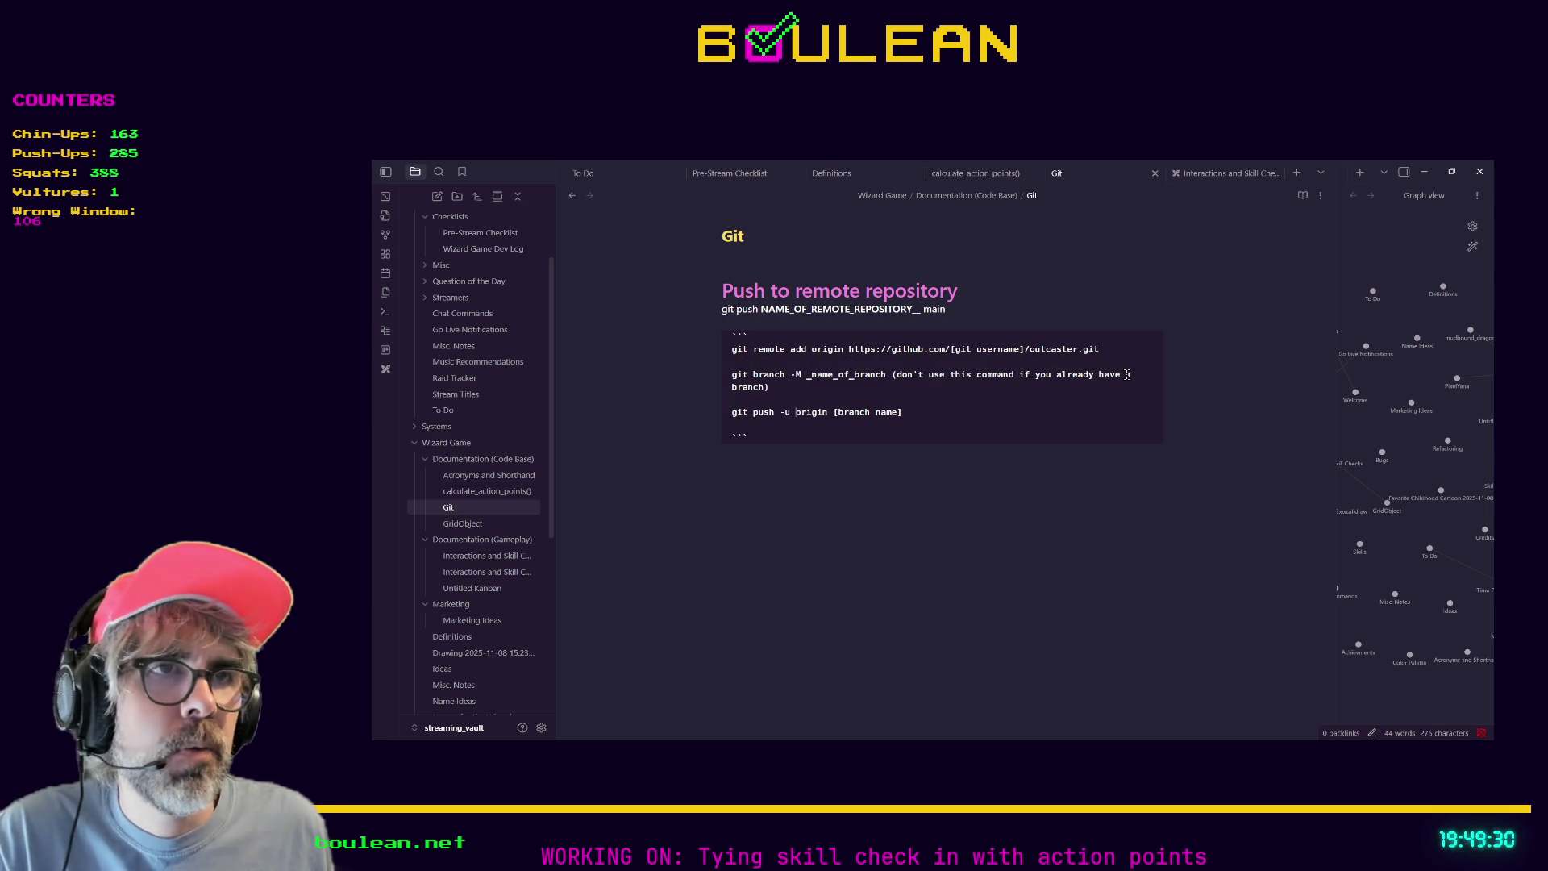
pyautogui.hotkey('shift', 'Right')
pyautogui.hotkey('shift', 'Right')
pyautogui.hotkey('shift', 'Right')
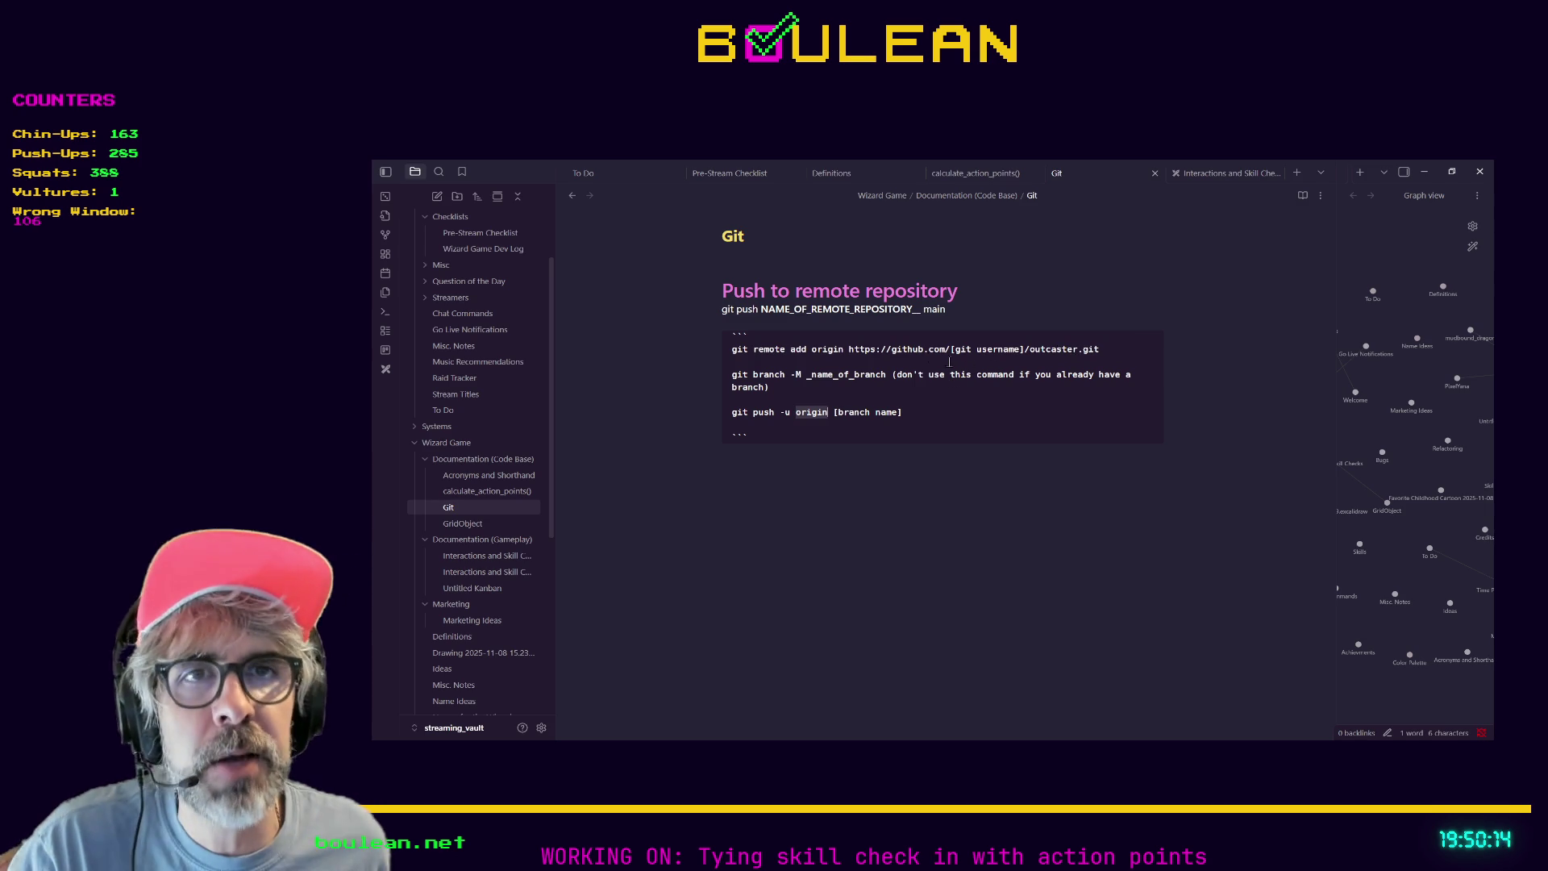
pyautogui.click(937, 416)
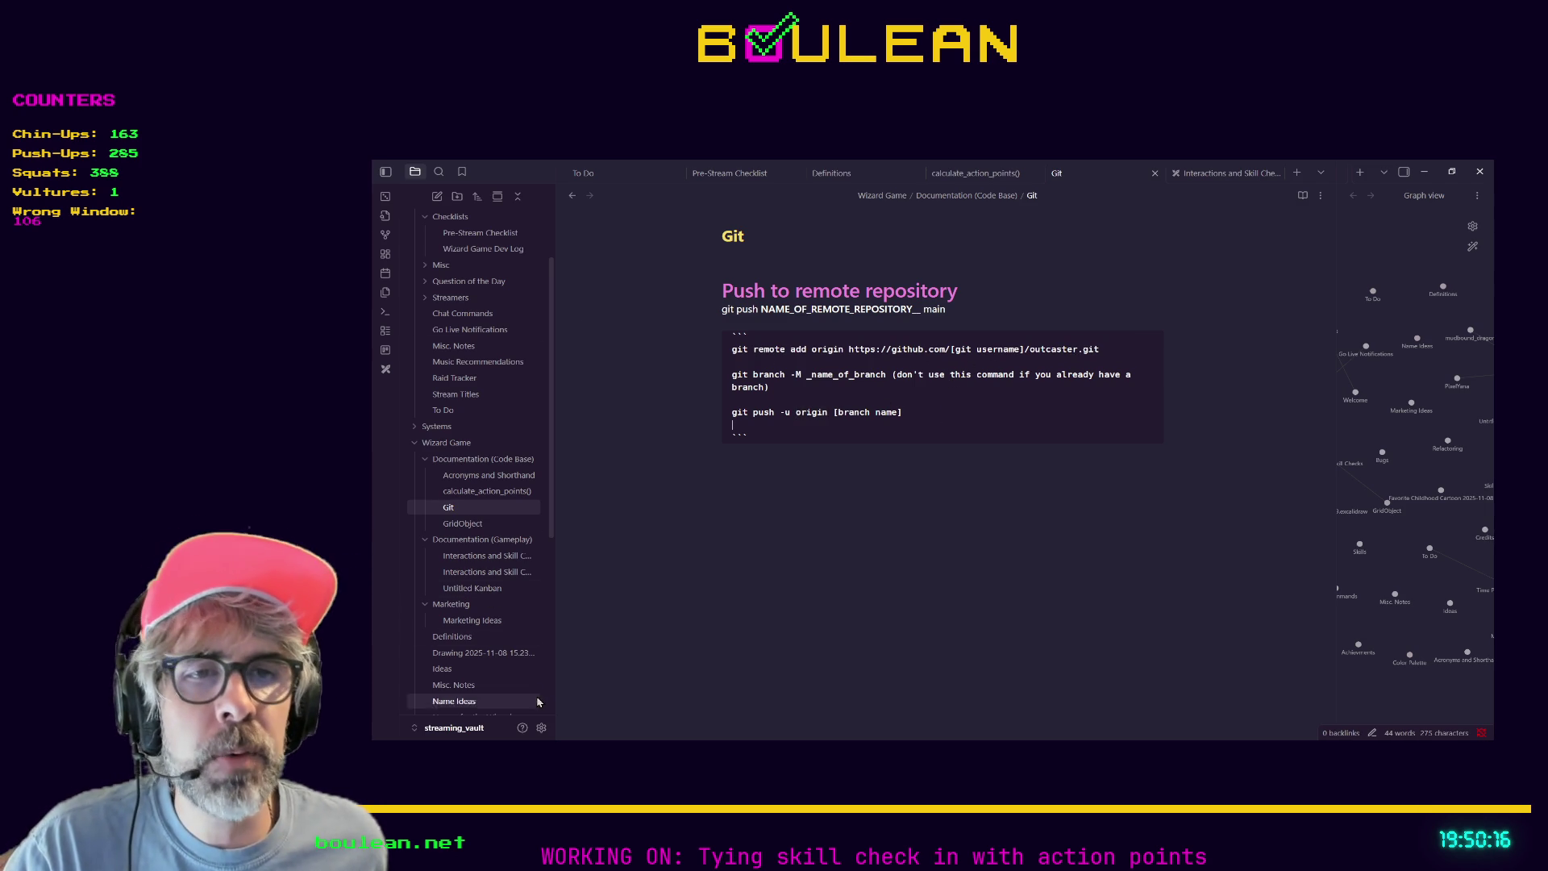
# Open Obsidian settings on the Community plugins page listing the four installed plugins.
pyautogui.click(541, 729)
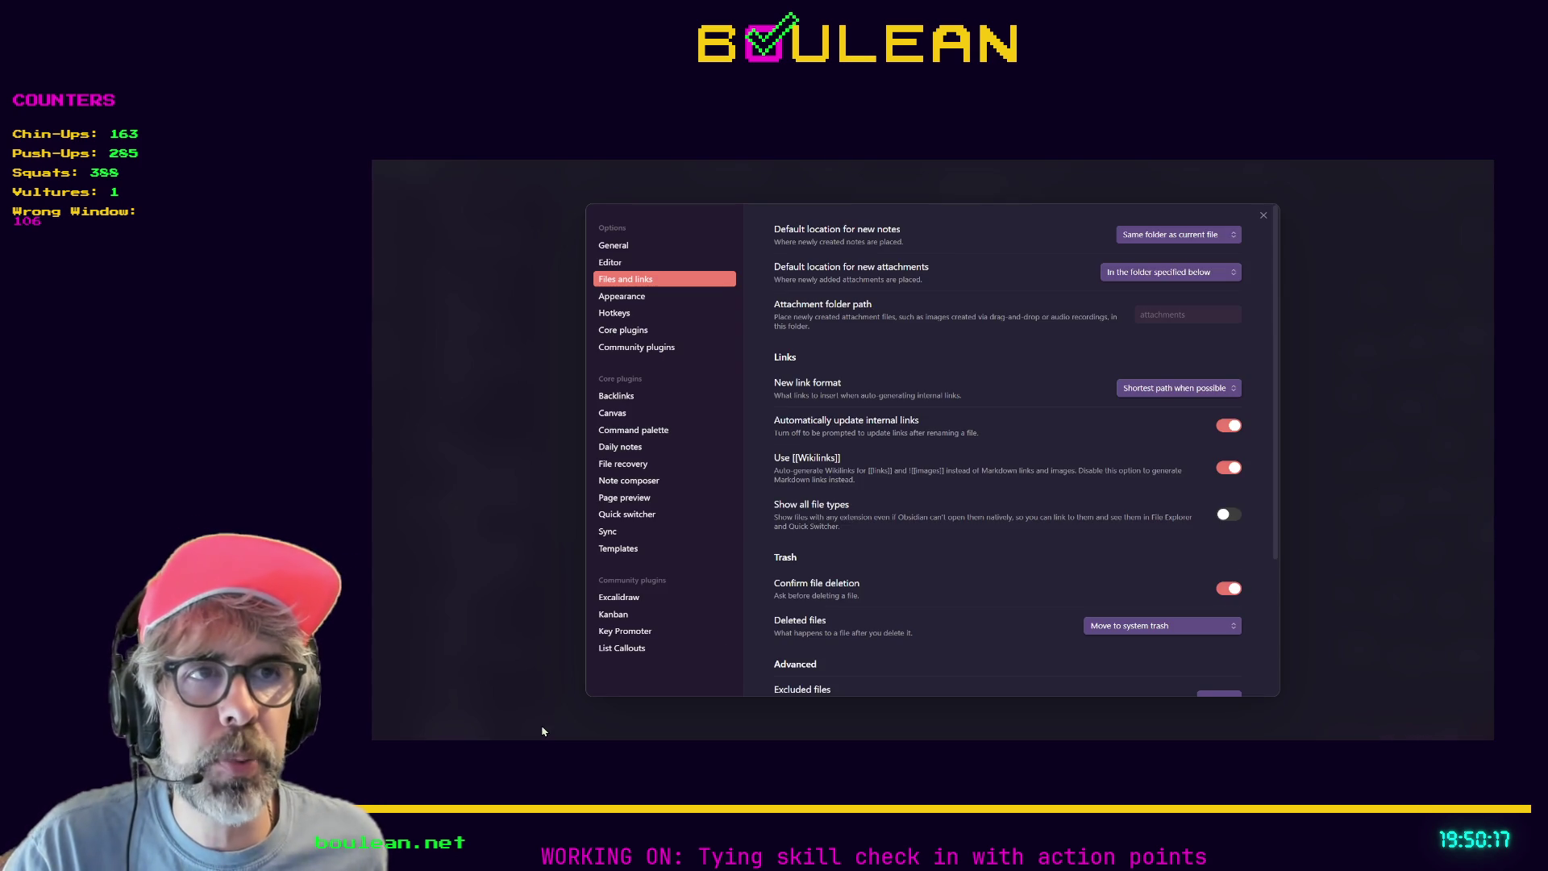
pyautogui.click(658, 352)
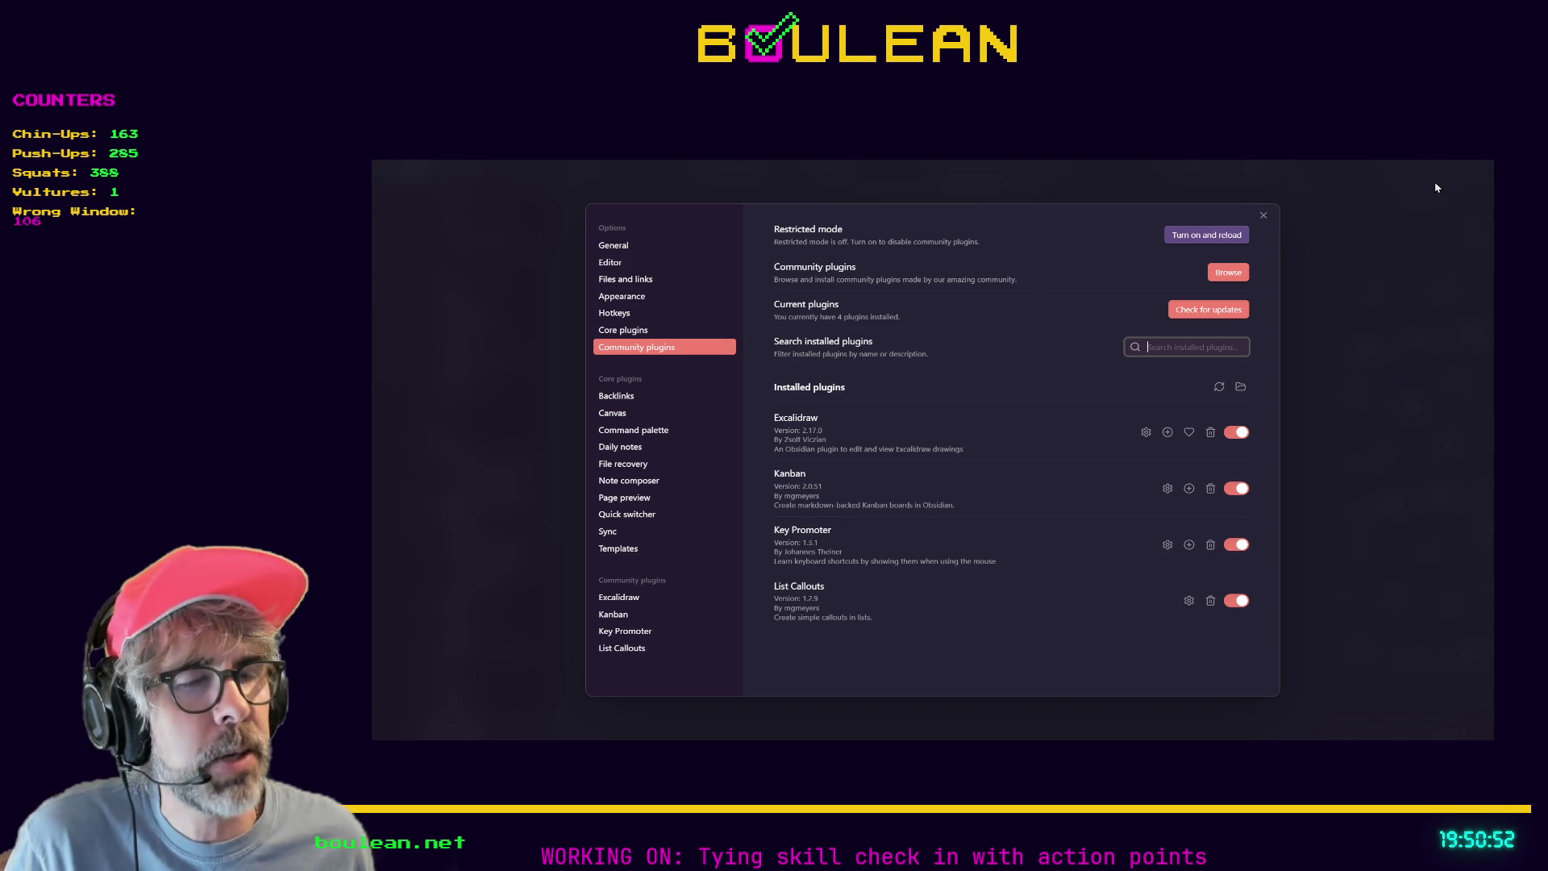
# Open the List Callouts plugin options from the installed plugins list.
pyautogui.click(806, 593)
pyautogui.scroll(-3, 879, 538)
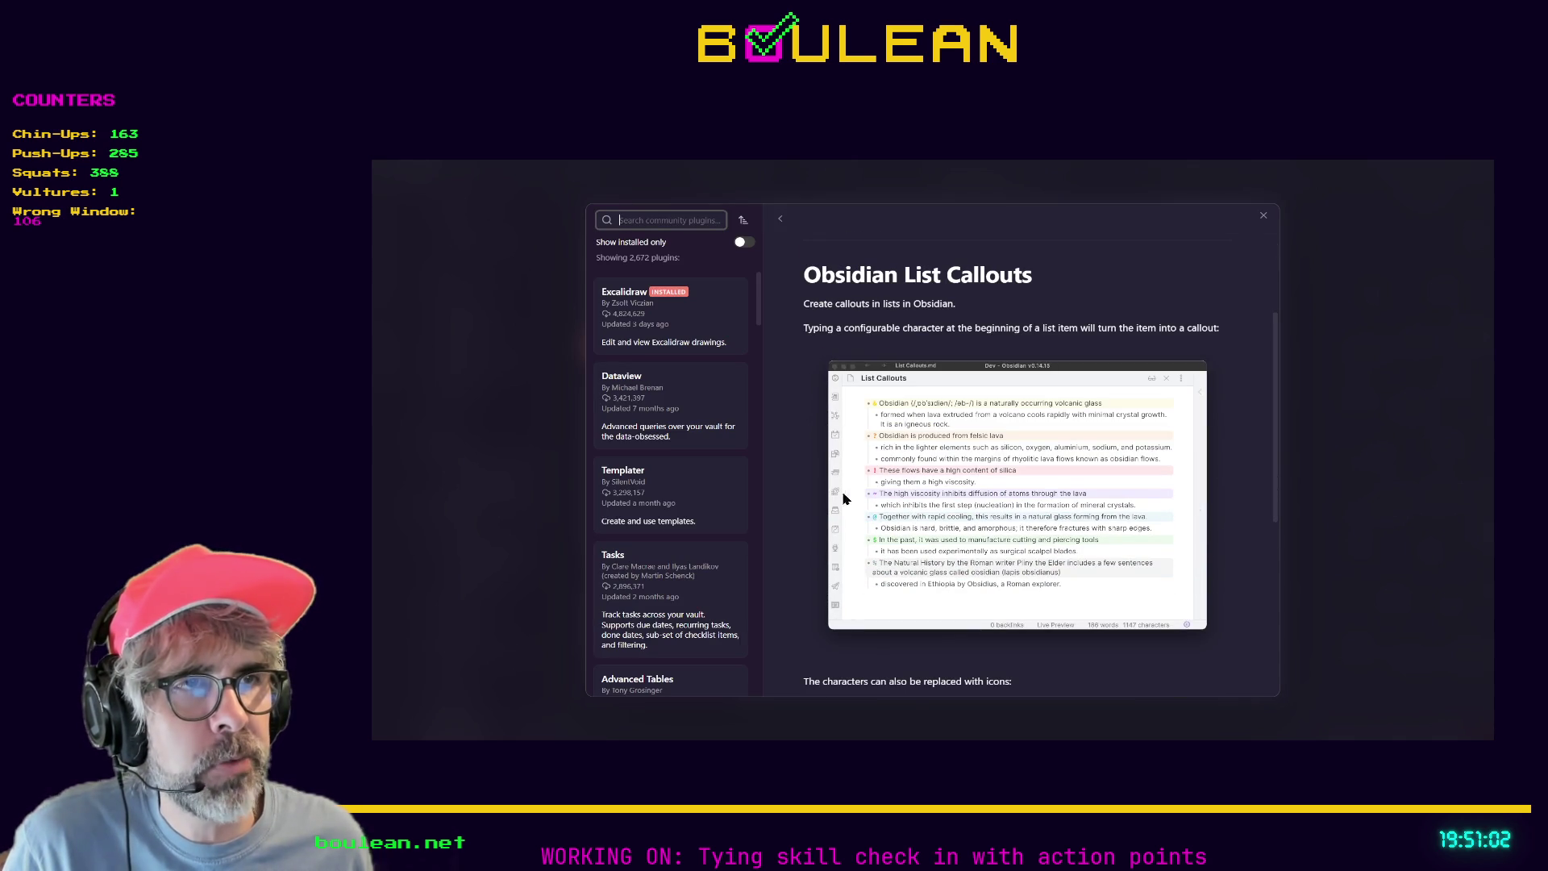
pyautogui.scroll(-1, 892, 477)
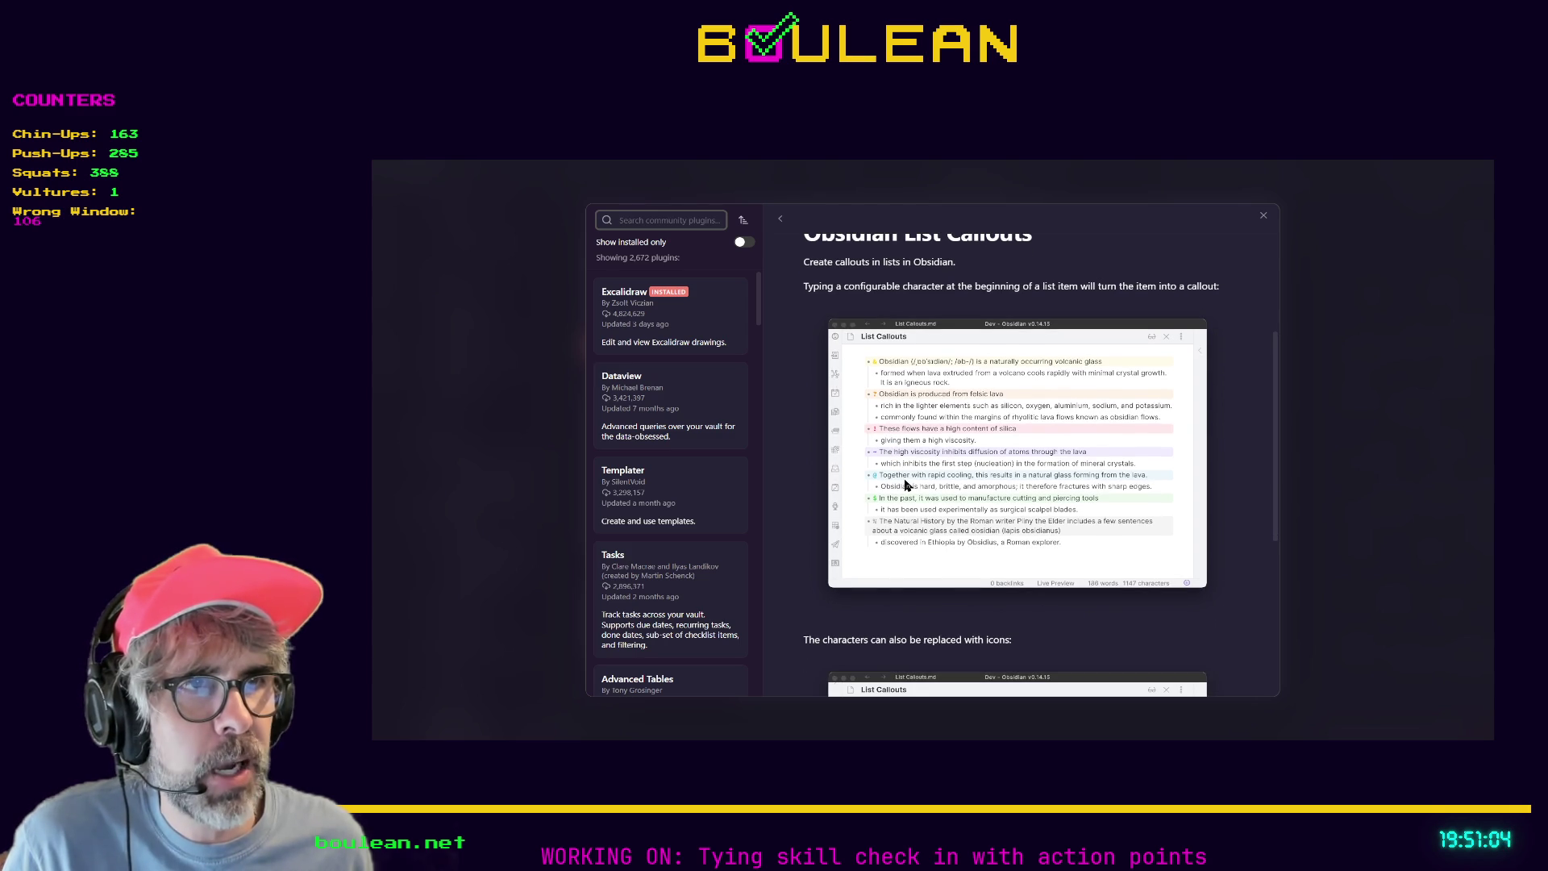
pyautogui.scroll(-2, 905, 485)
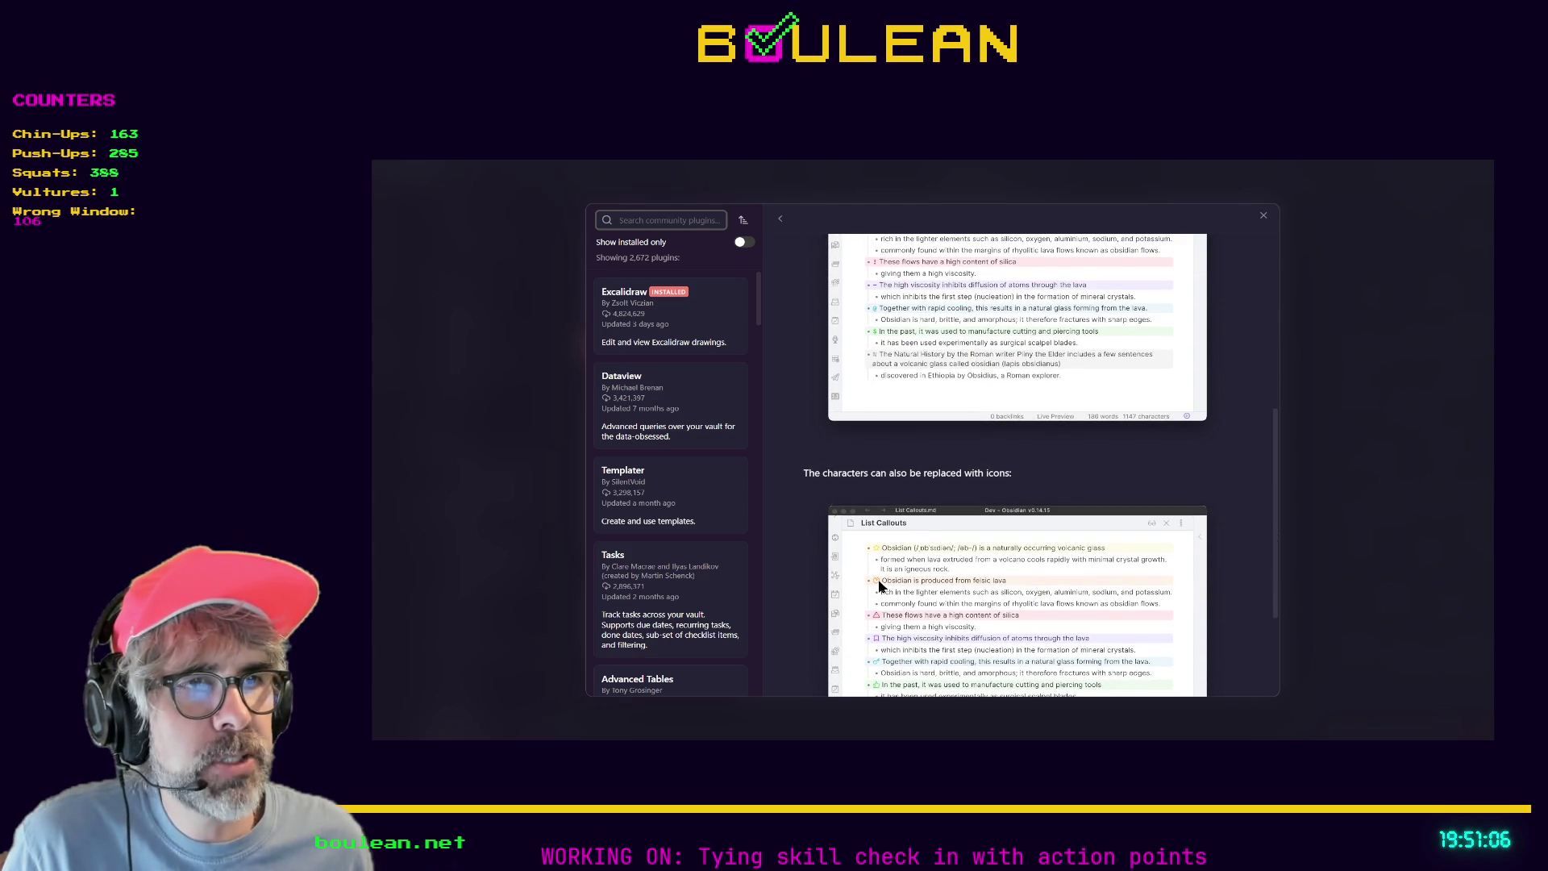
pyautogui.scroll(6, 972, 528)
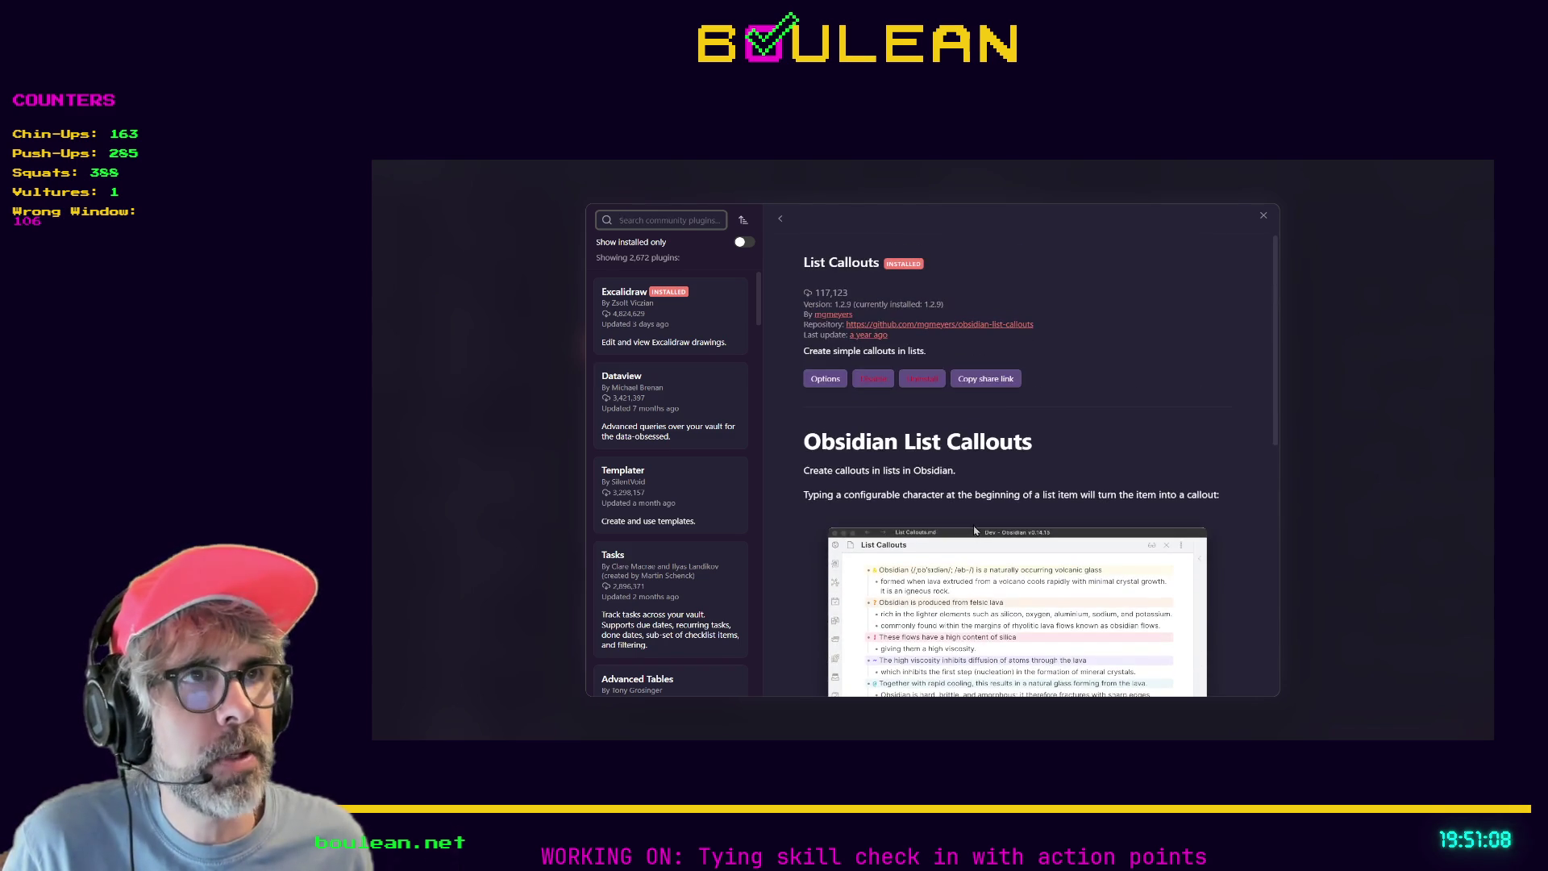
pyautogui.click(827, 381)
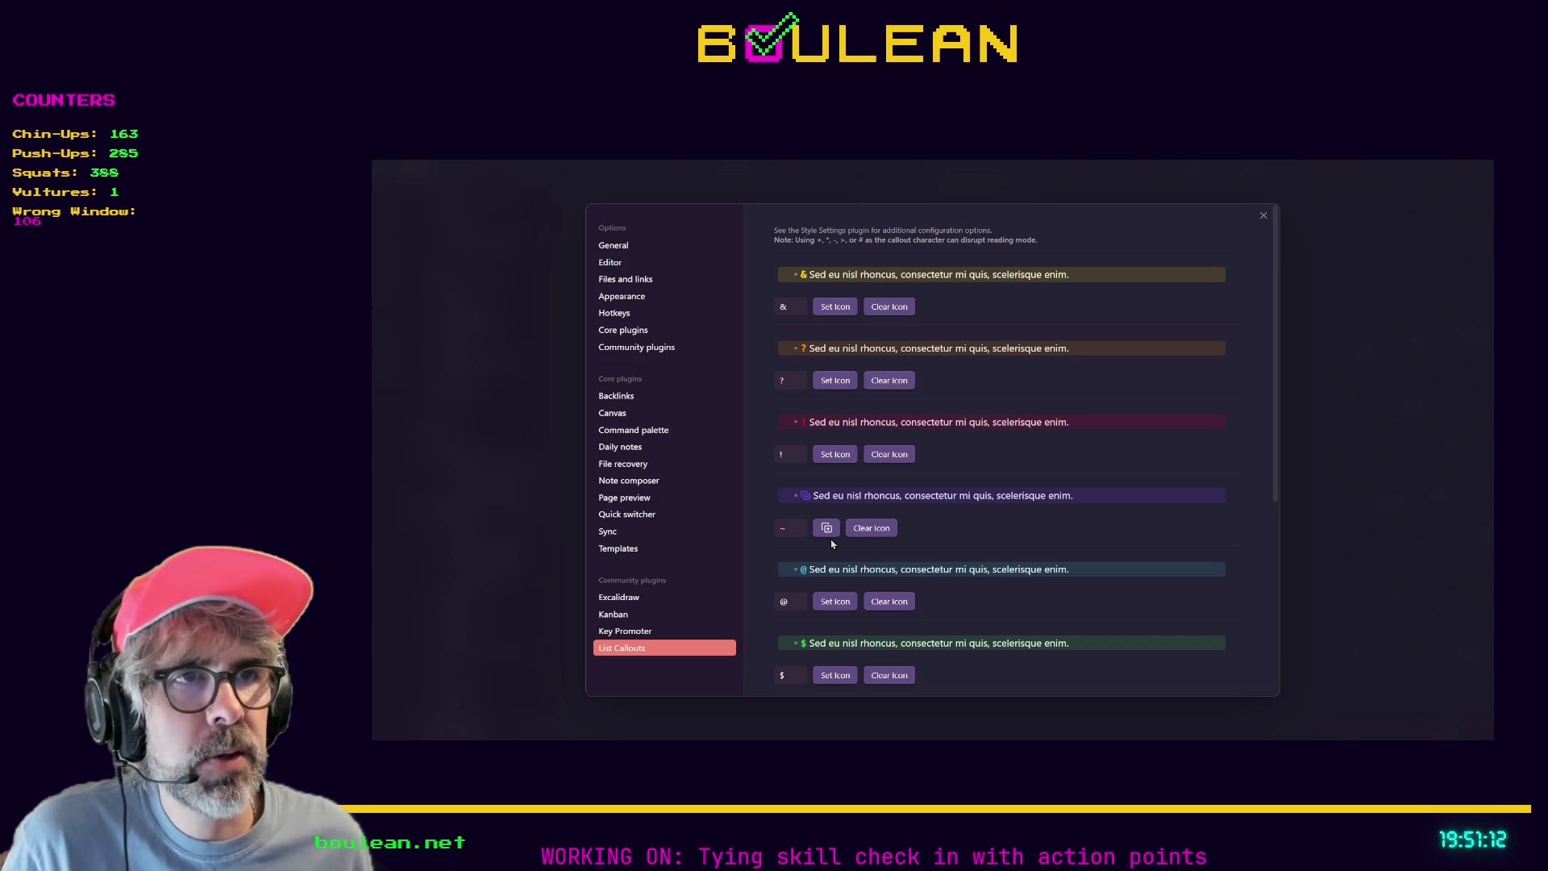
# Give the '!' callout the shield icon found by searching 'danger', then close settings.
pyautogui.click(844, 458)
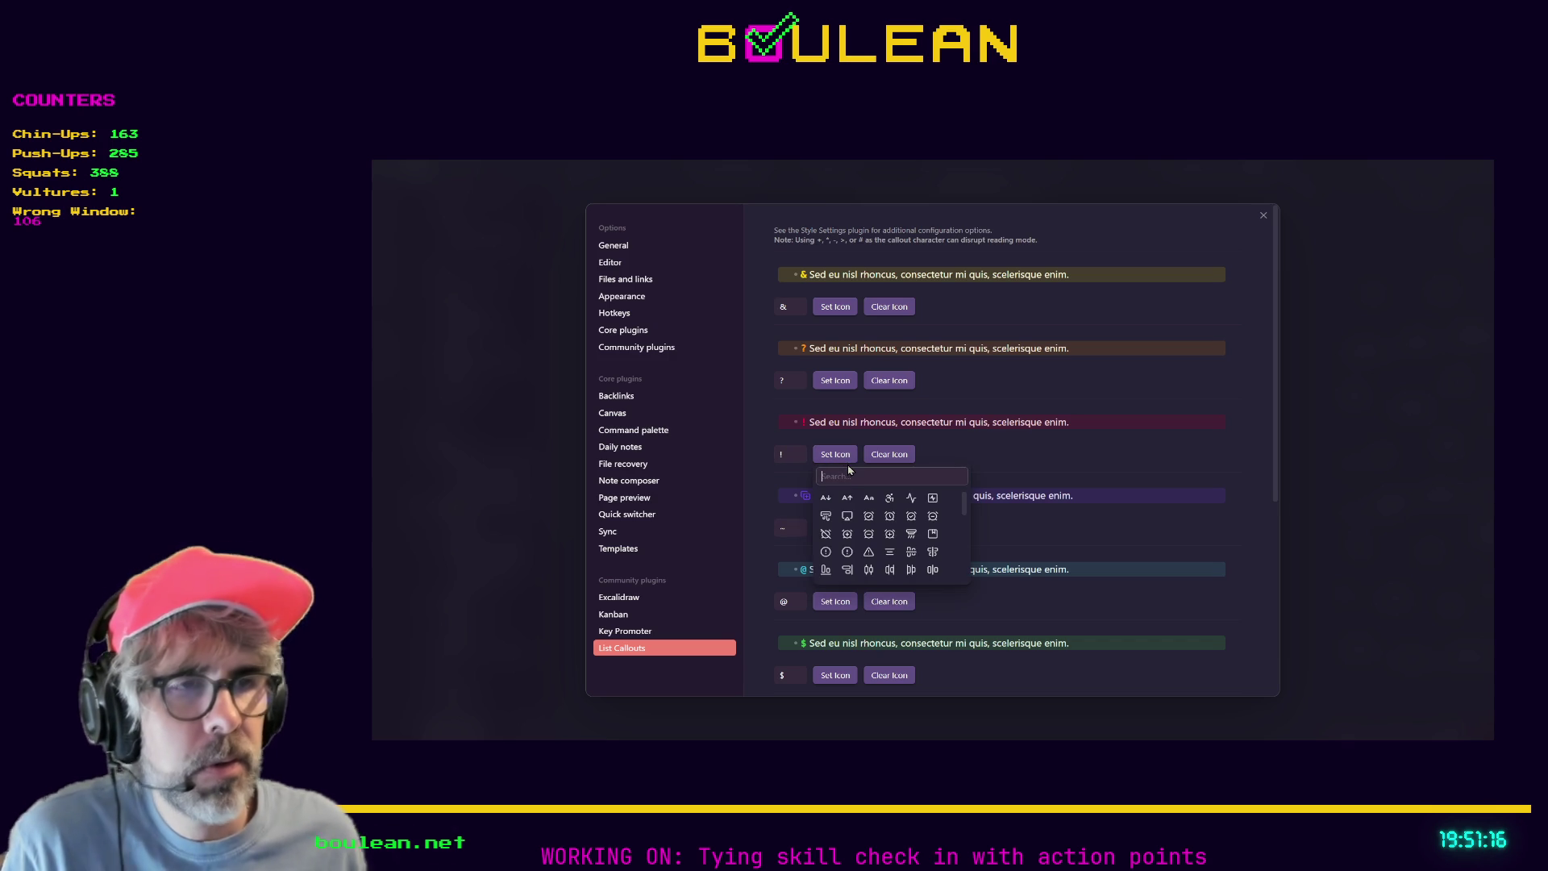
pyautogui.write('danger')
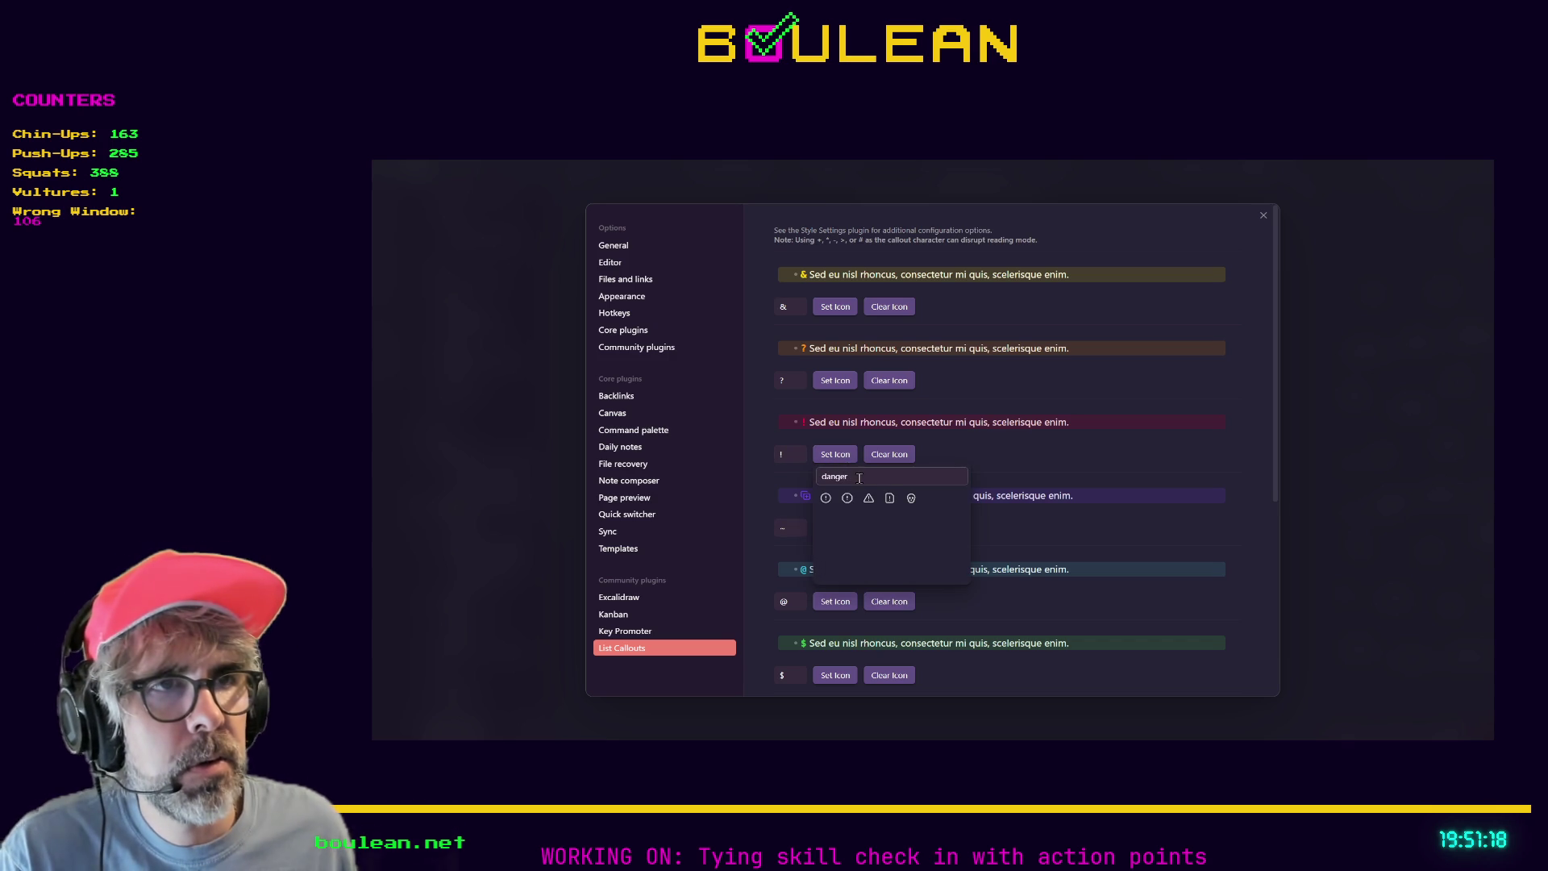
pyautogui.click(911, 498)
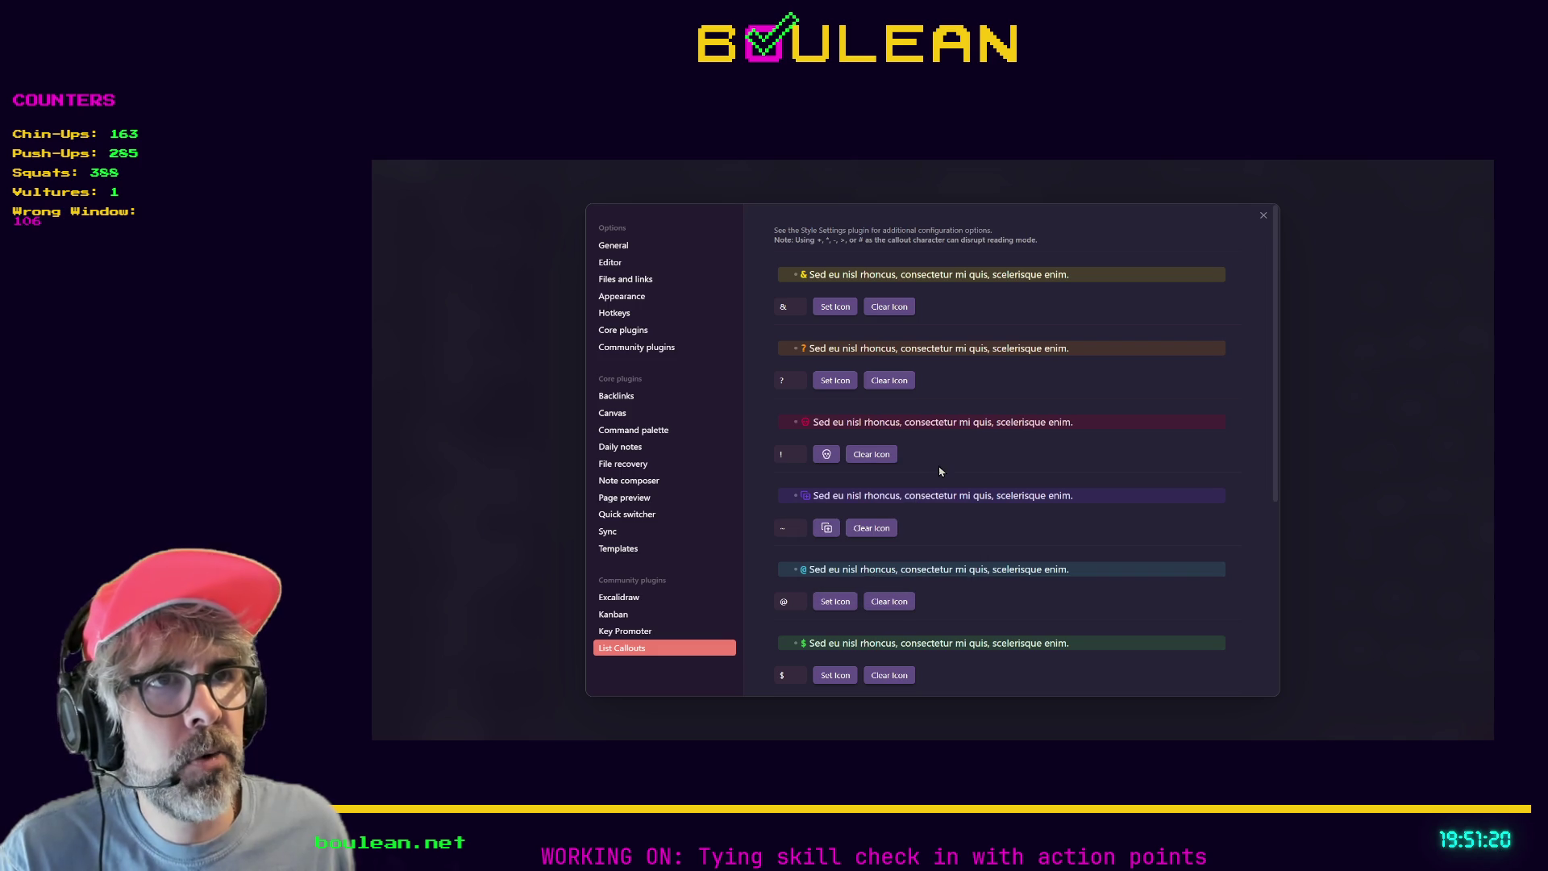
pyautogui.click(1263, 215)
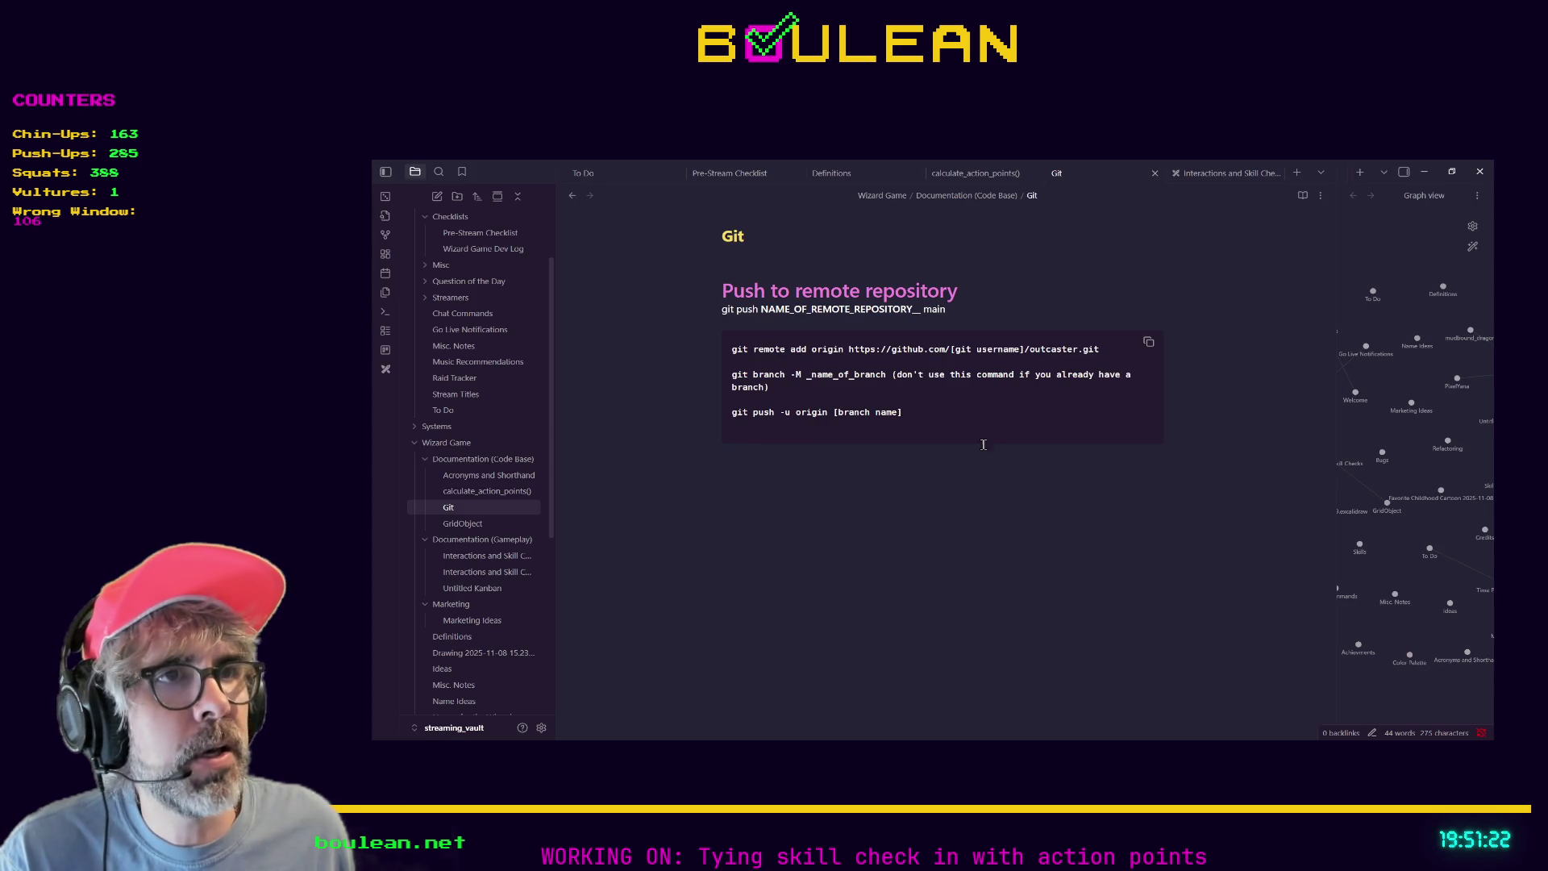
pyautogui.click(953, 497)
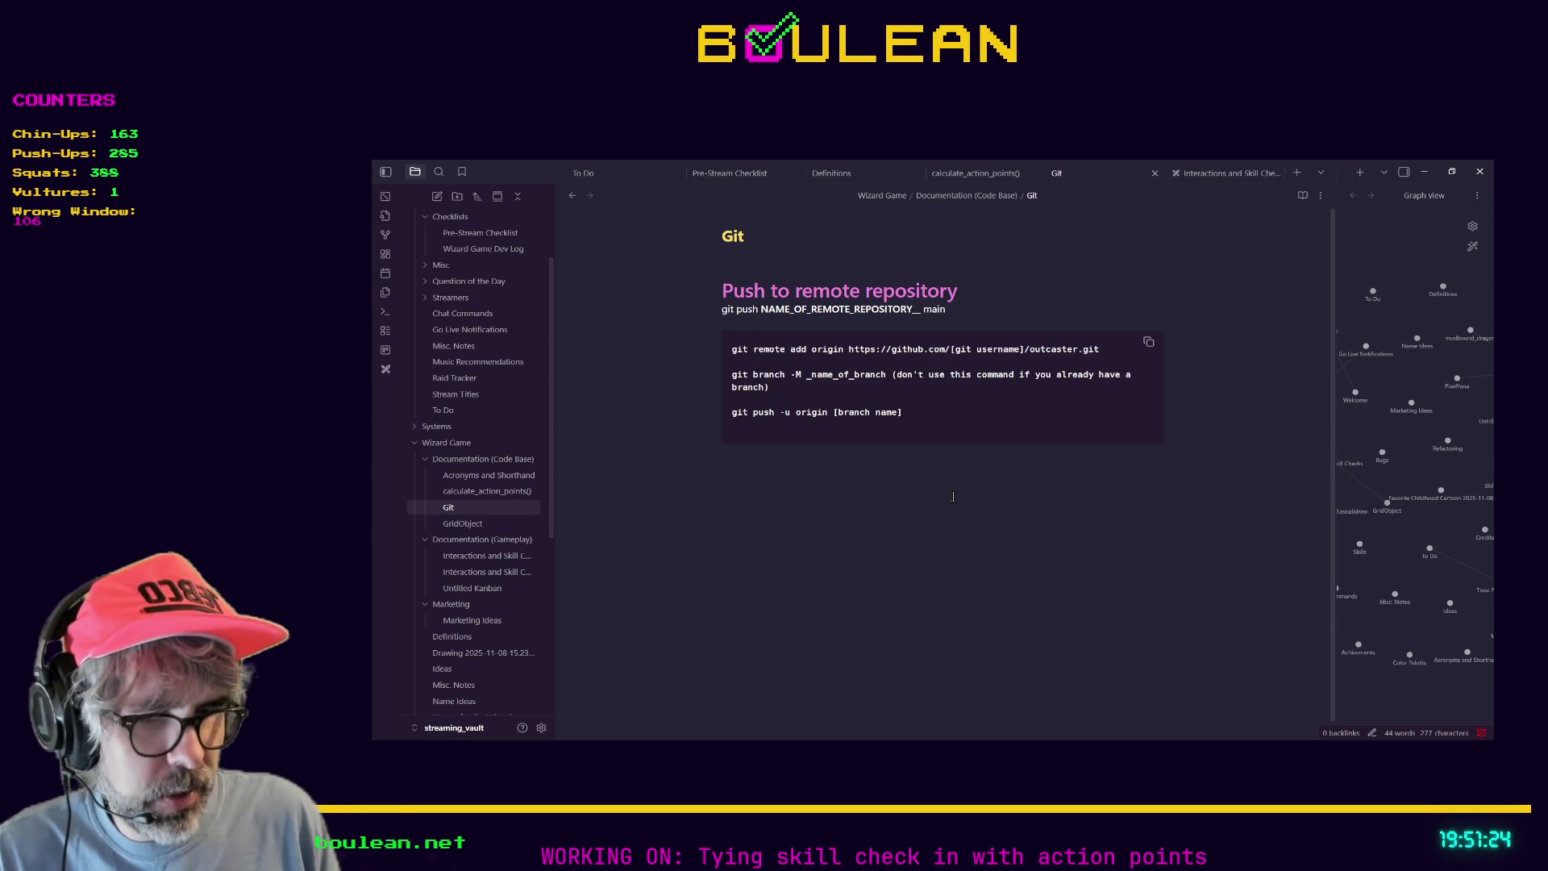
# Type a 'Test' bullet below the Git note's code block.
pyautogui.write('-Test')
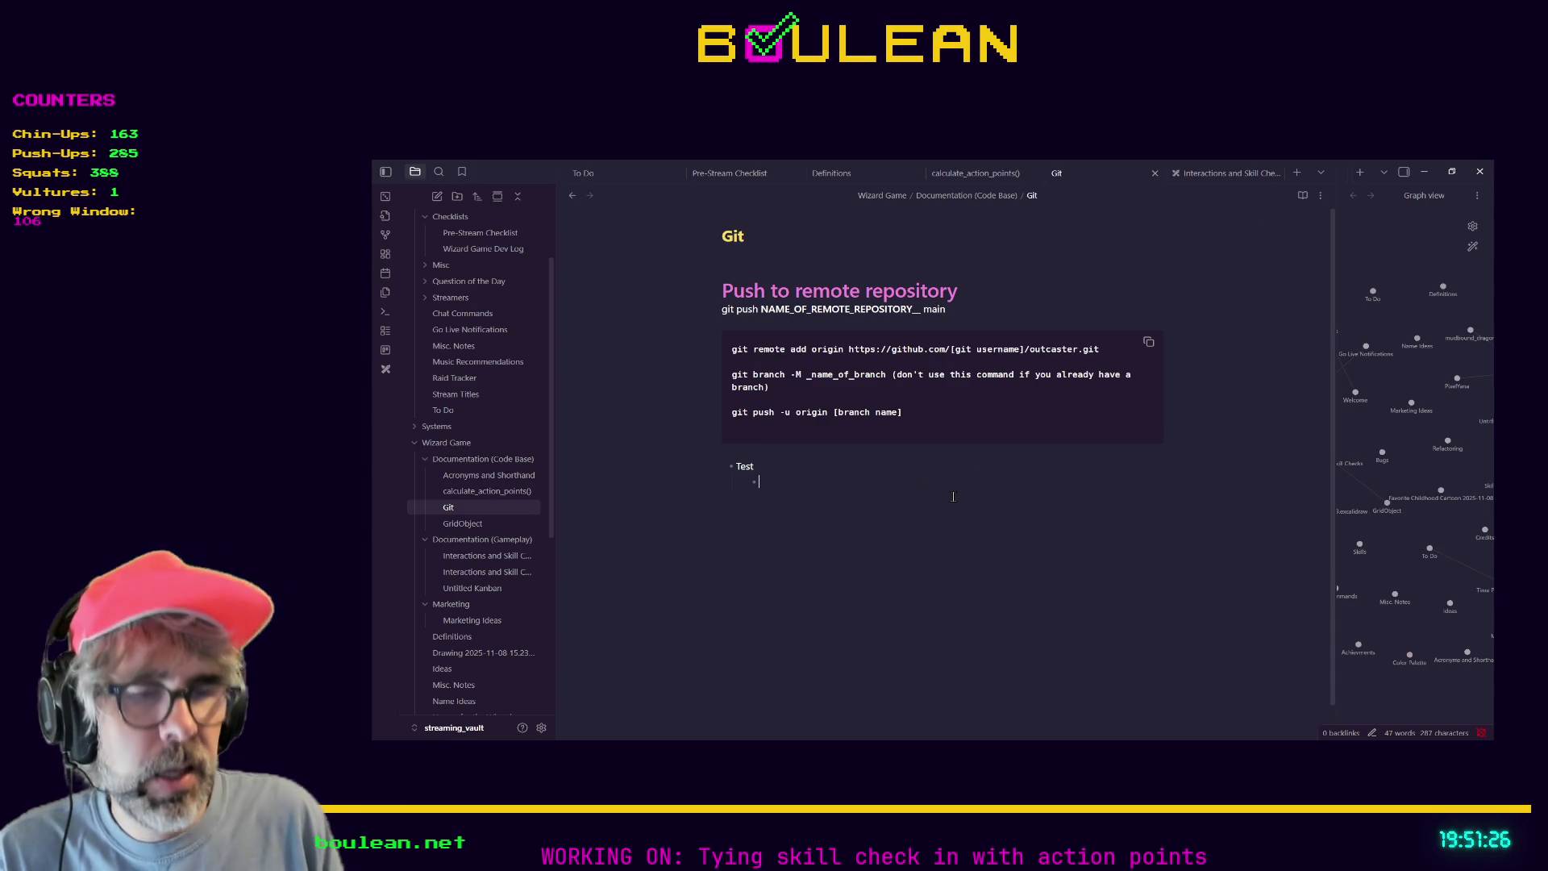
pyautogui.write('!')
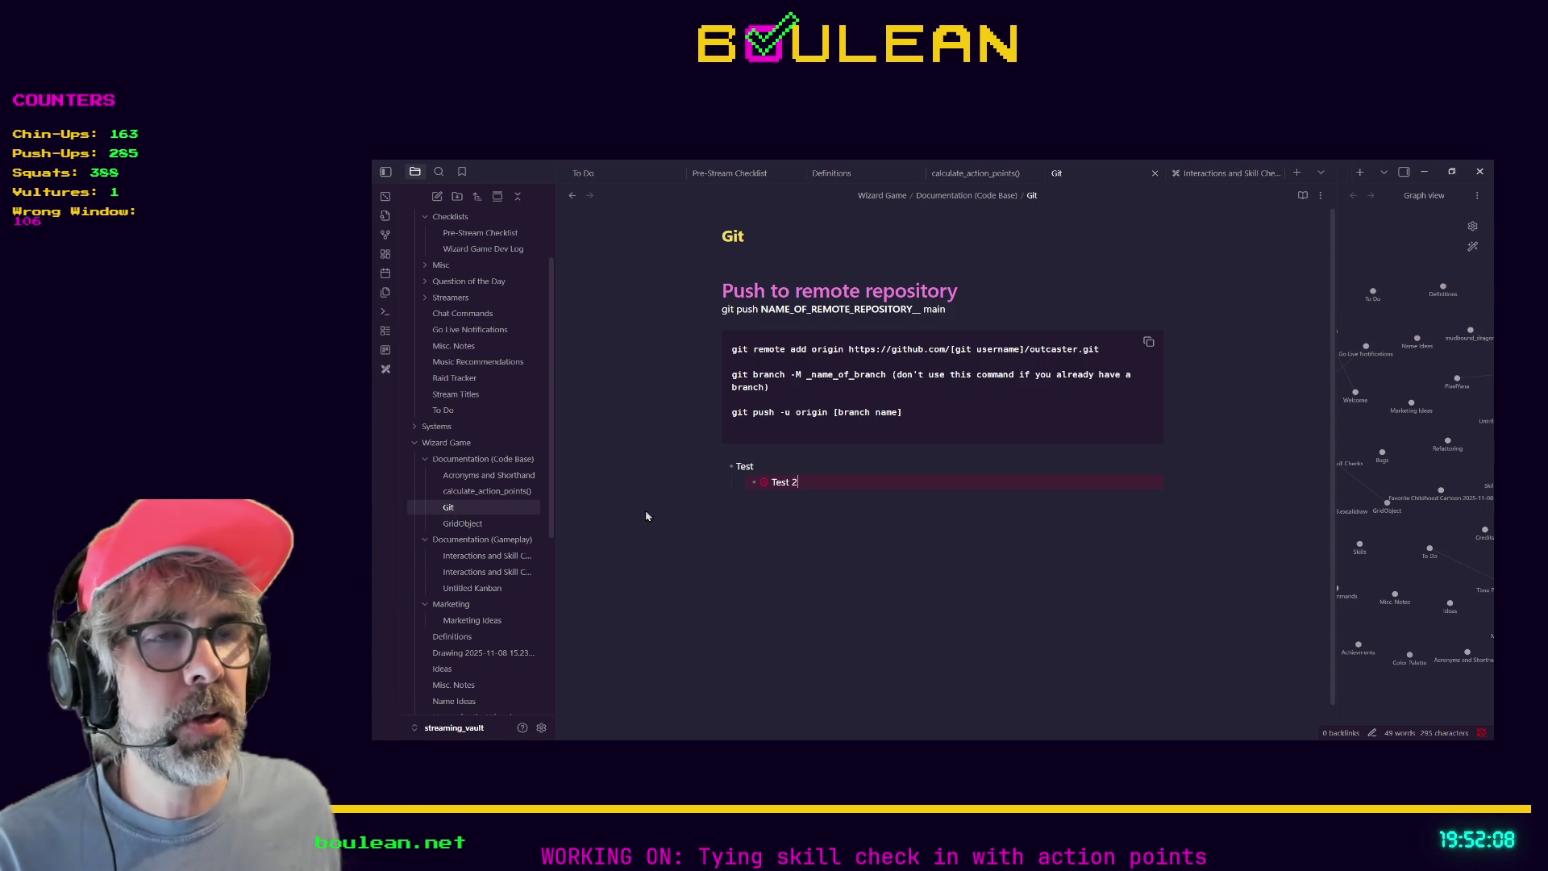
# Replace 'origin' in the git push line with '[remote repo name (usually origin)]'.
pyautogui.click(828, 412)
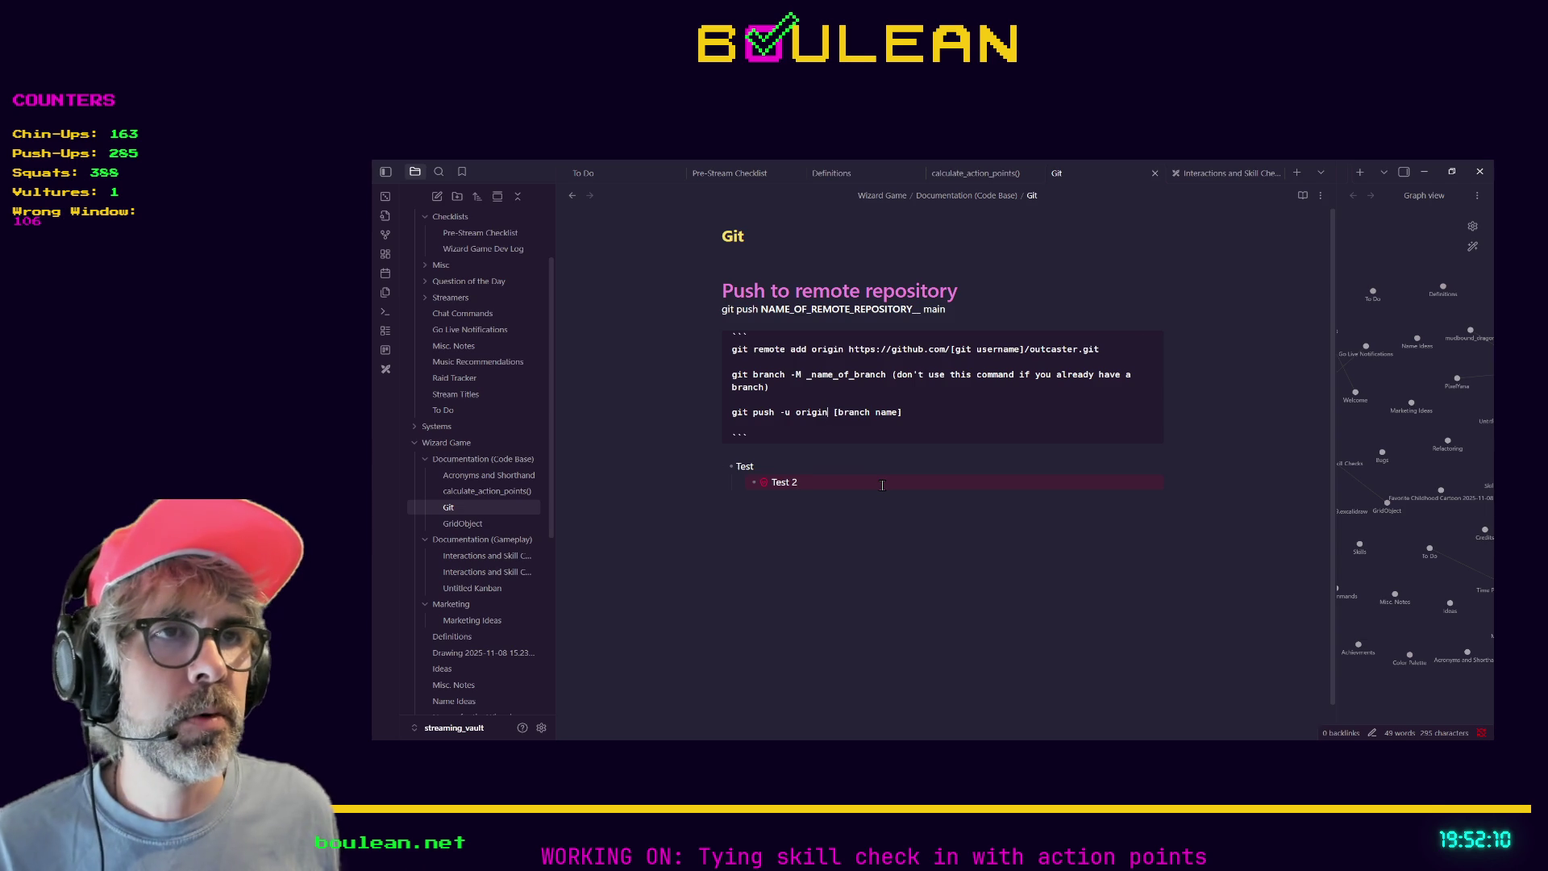
pyautogui.hotkey('shift', 'Left')
pyautogui.hotkey('shift', 'Left')
pyautogui.hotkey('shift', 'Left')
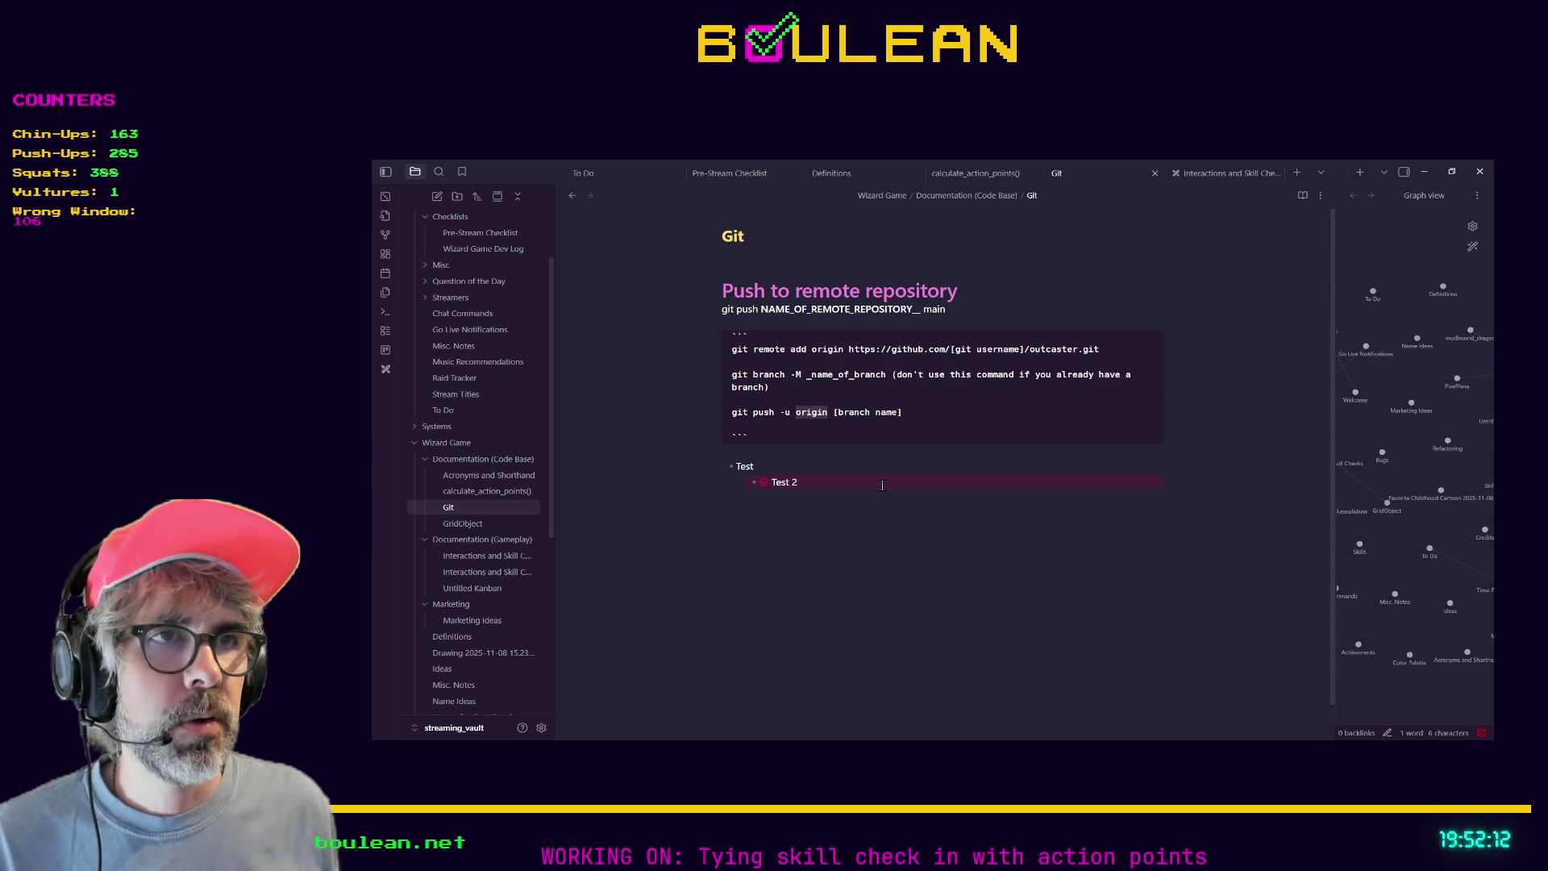
pyautogui.write('[remote repo ')
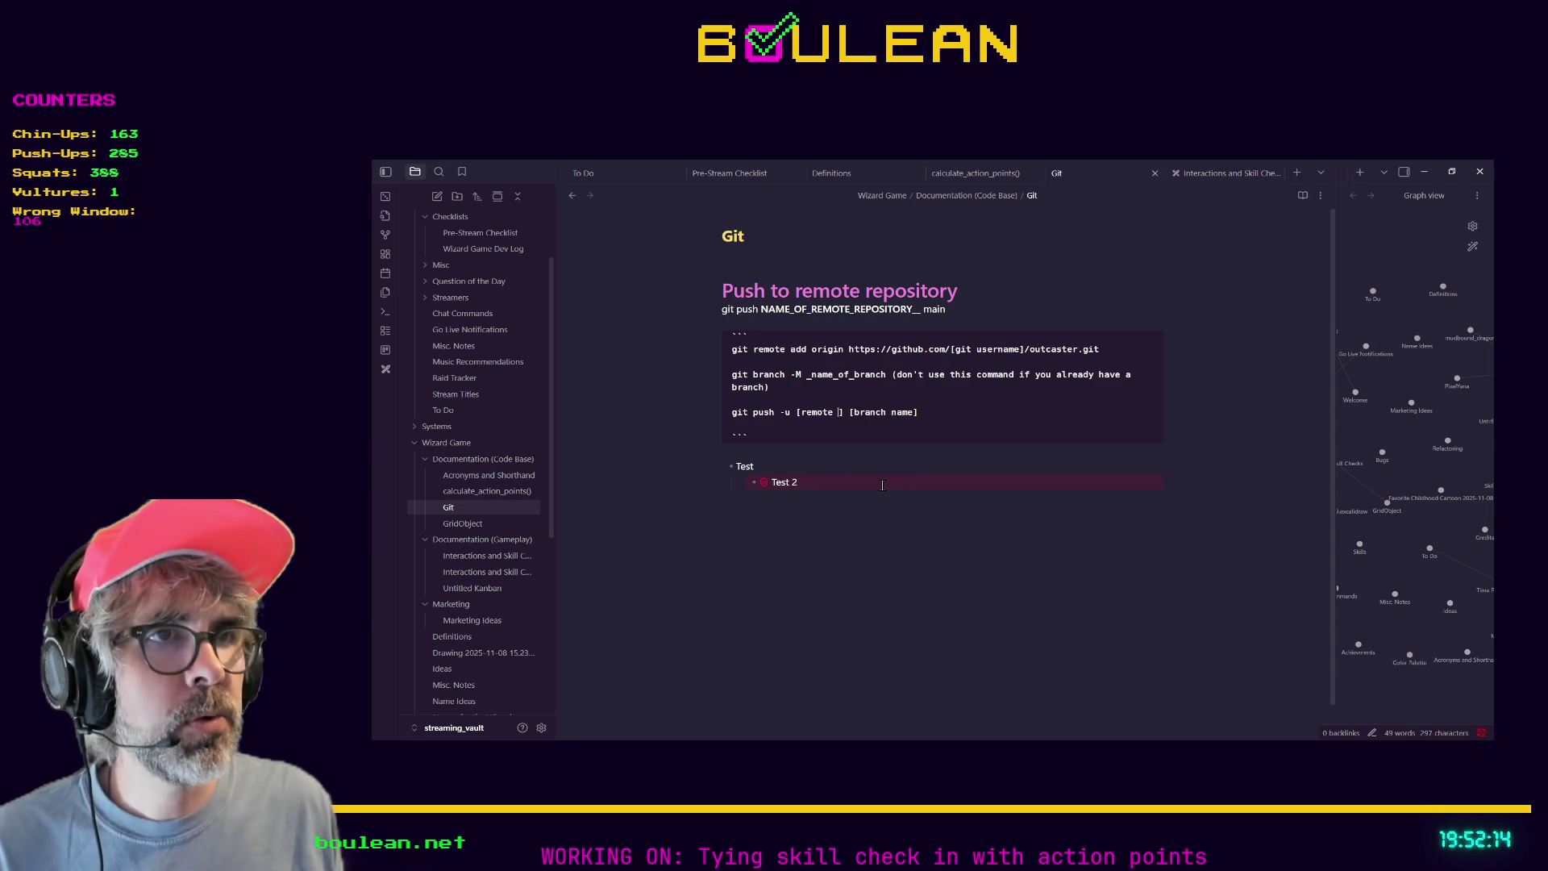
pyautogui.write('name')
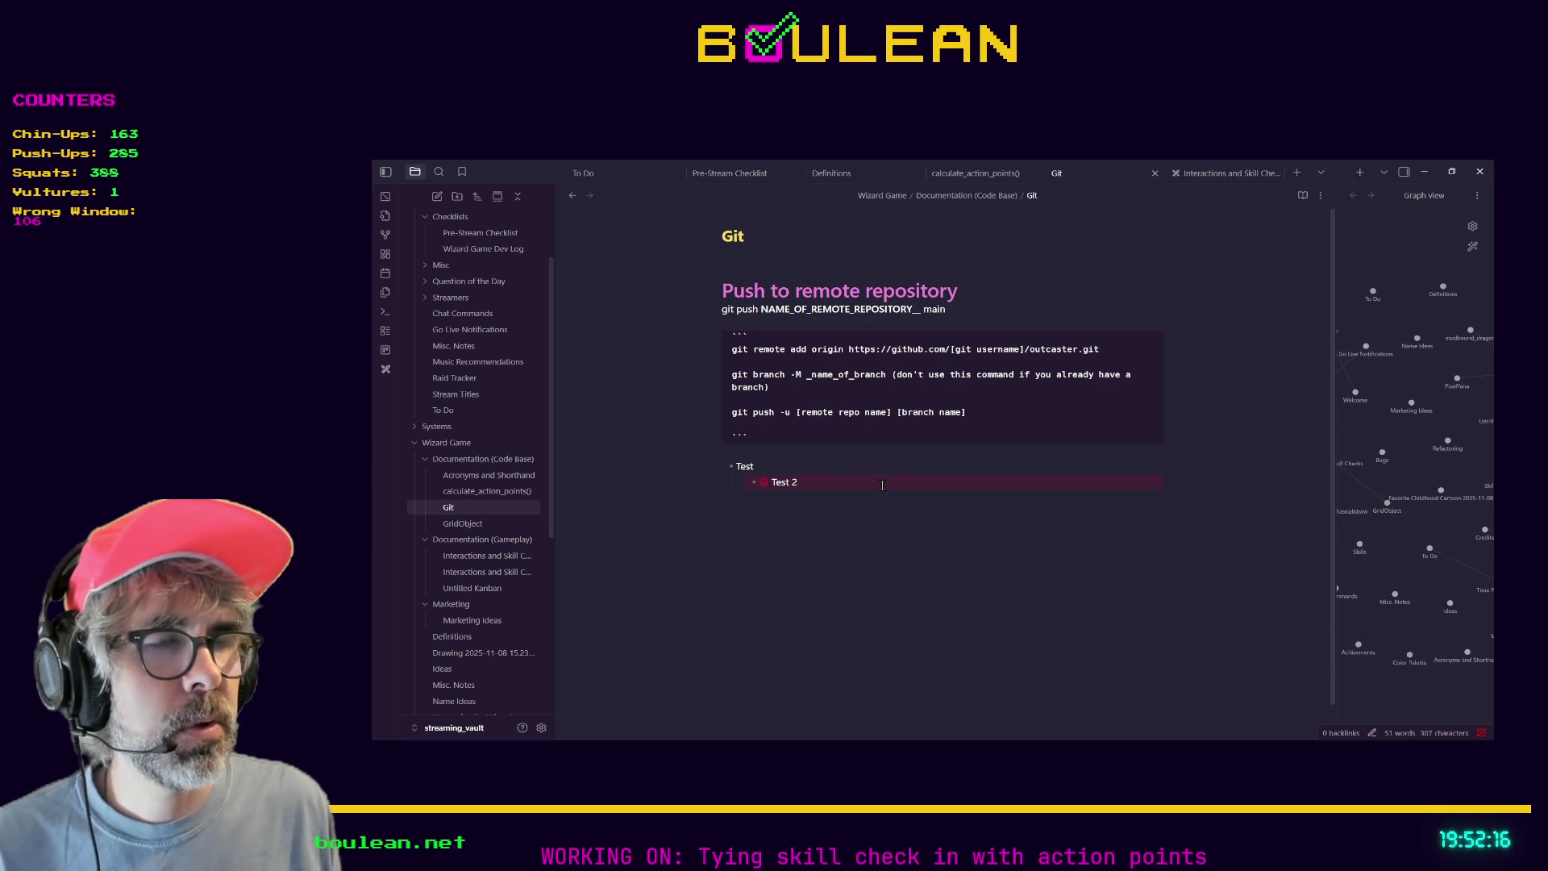
pyautogui.write(' (us')
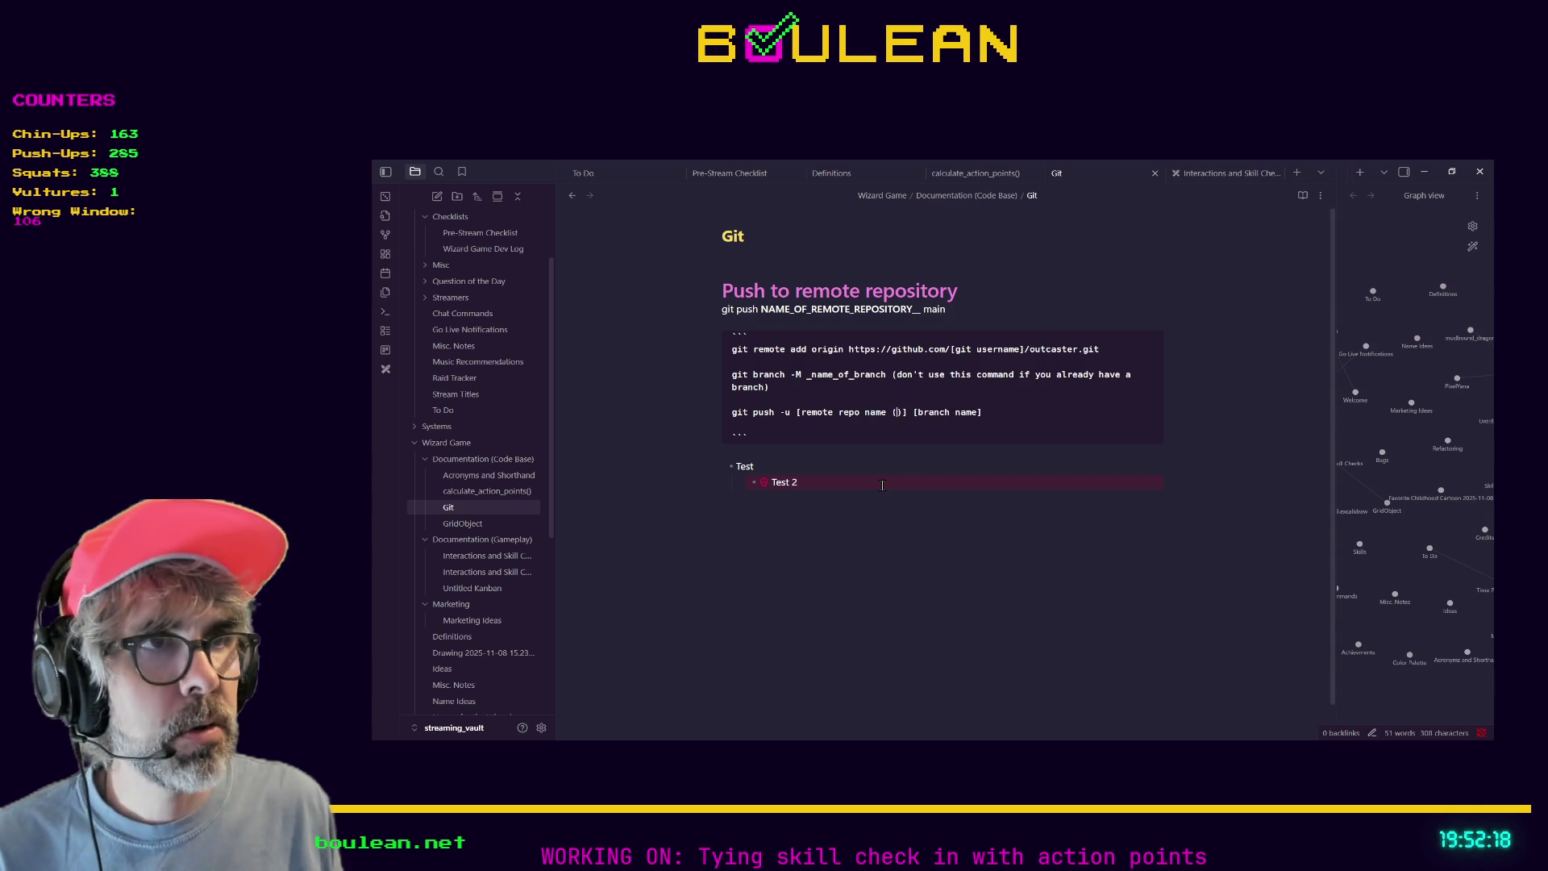
pyautogui.write('ually origin')
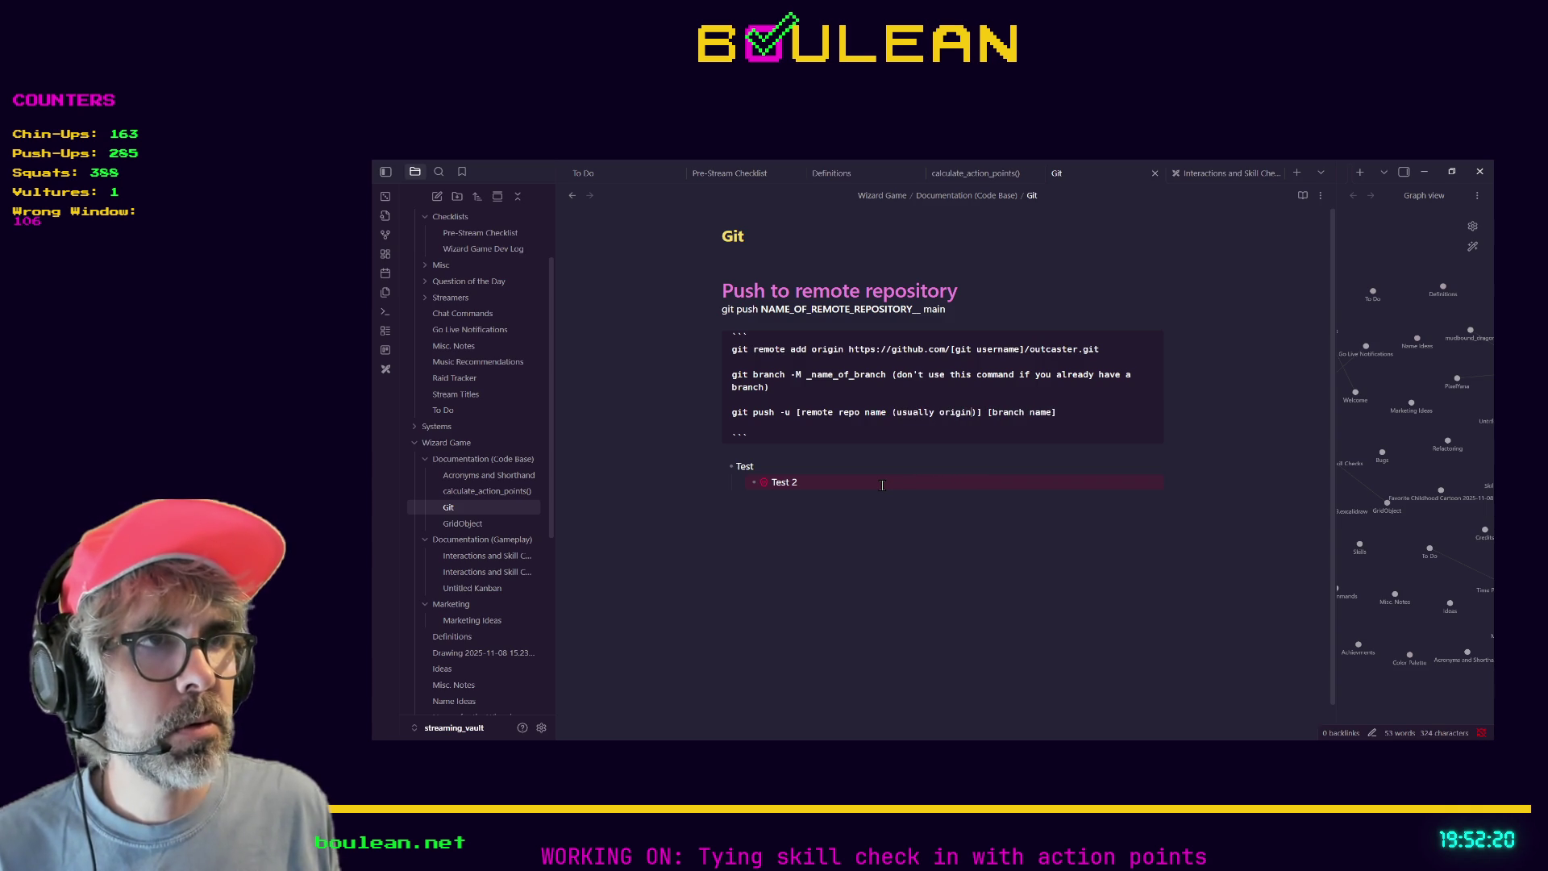
# Paste over the marker in front of Test 2 to make it a red list callout line.
pyautogui.click(882, 485)
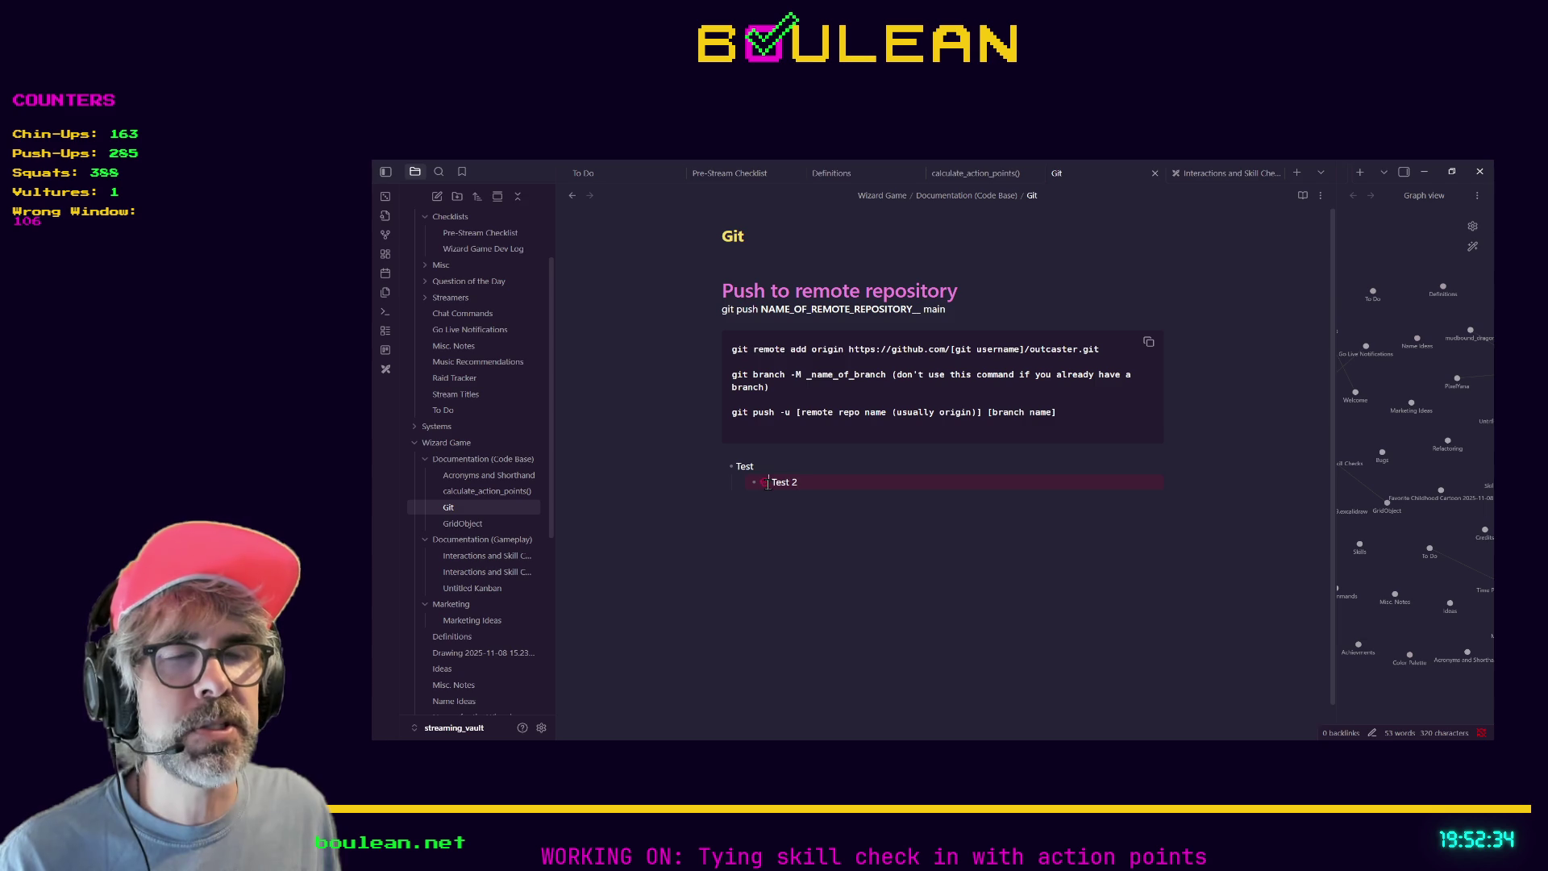
pyautogui.moveTo(758, 482); pyautogui.dragTo(768, 485)
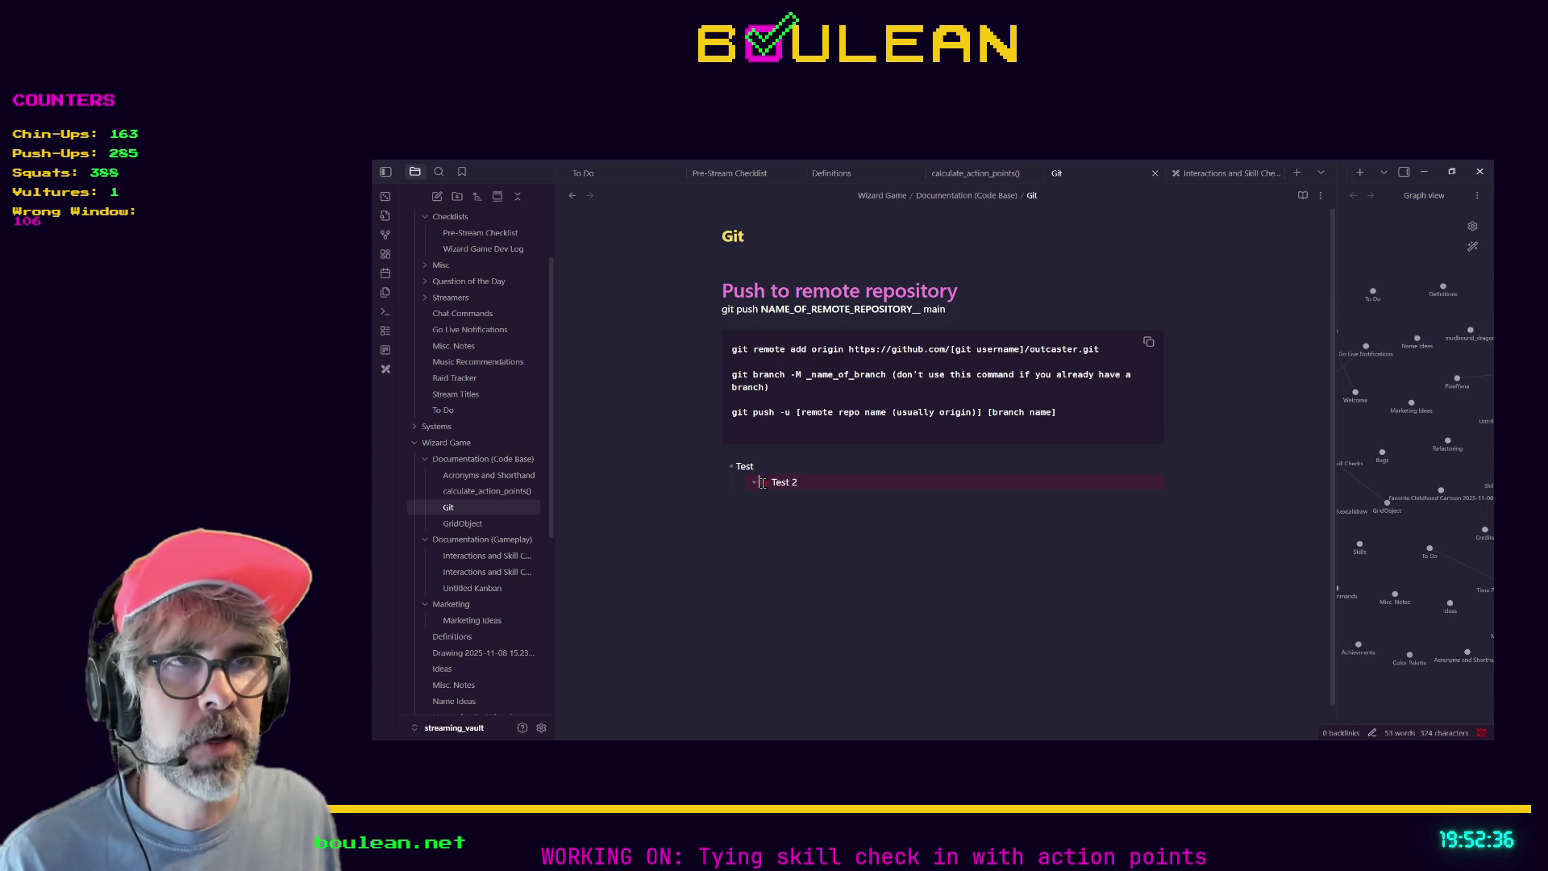
pyautogui.hotkey('ctrl', 'v')
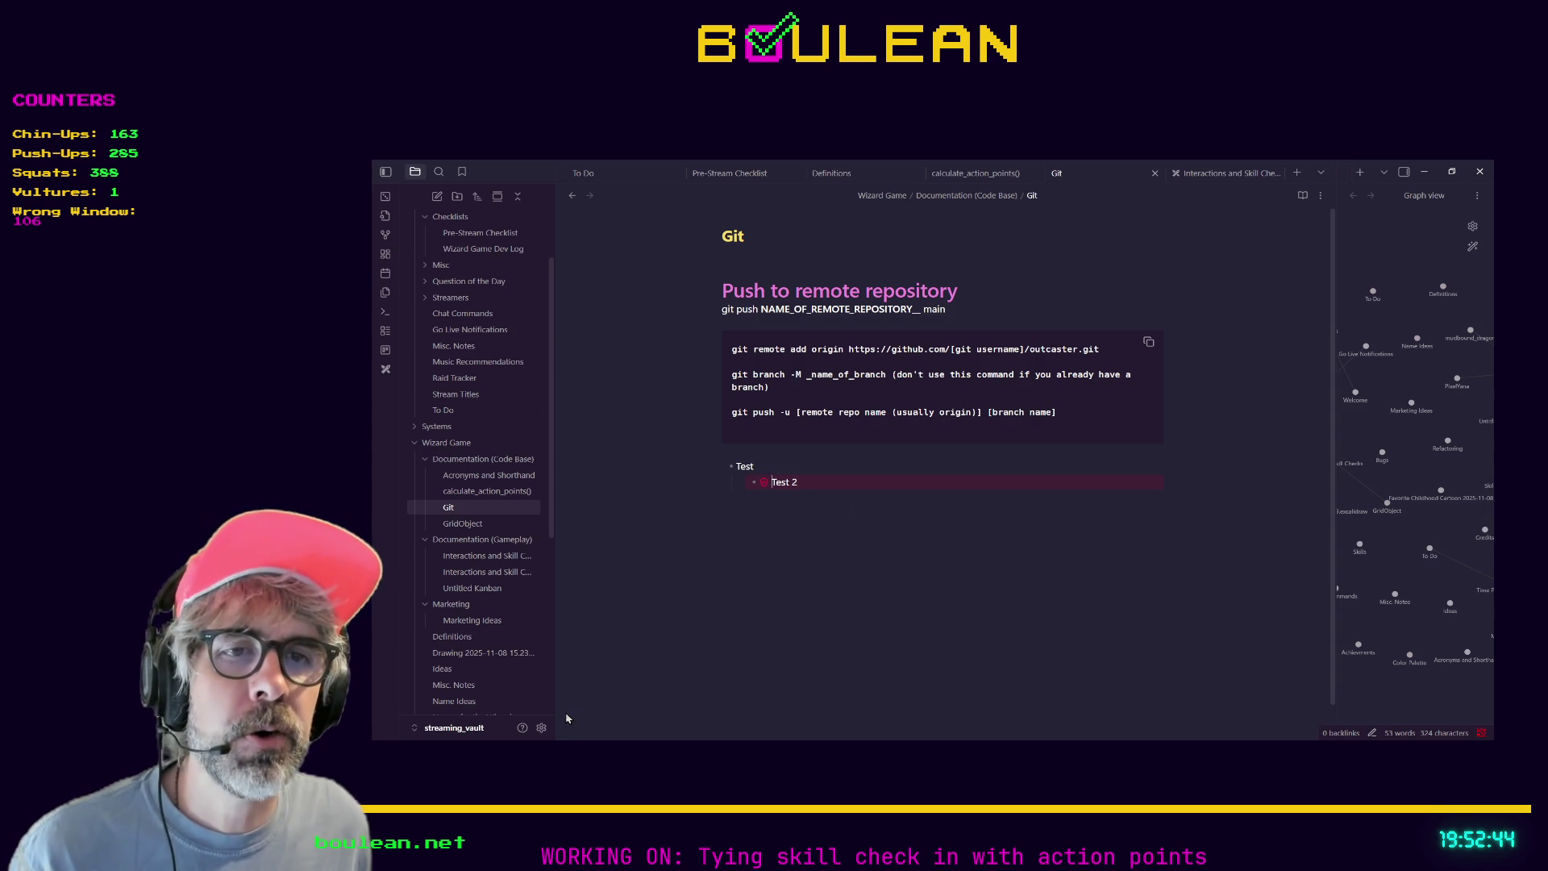
# Review the Code Editor Shortcuts plugin details and its shortcut list, then close them.
pyautogui.click(543, 728)
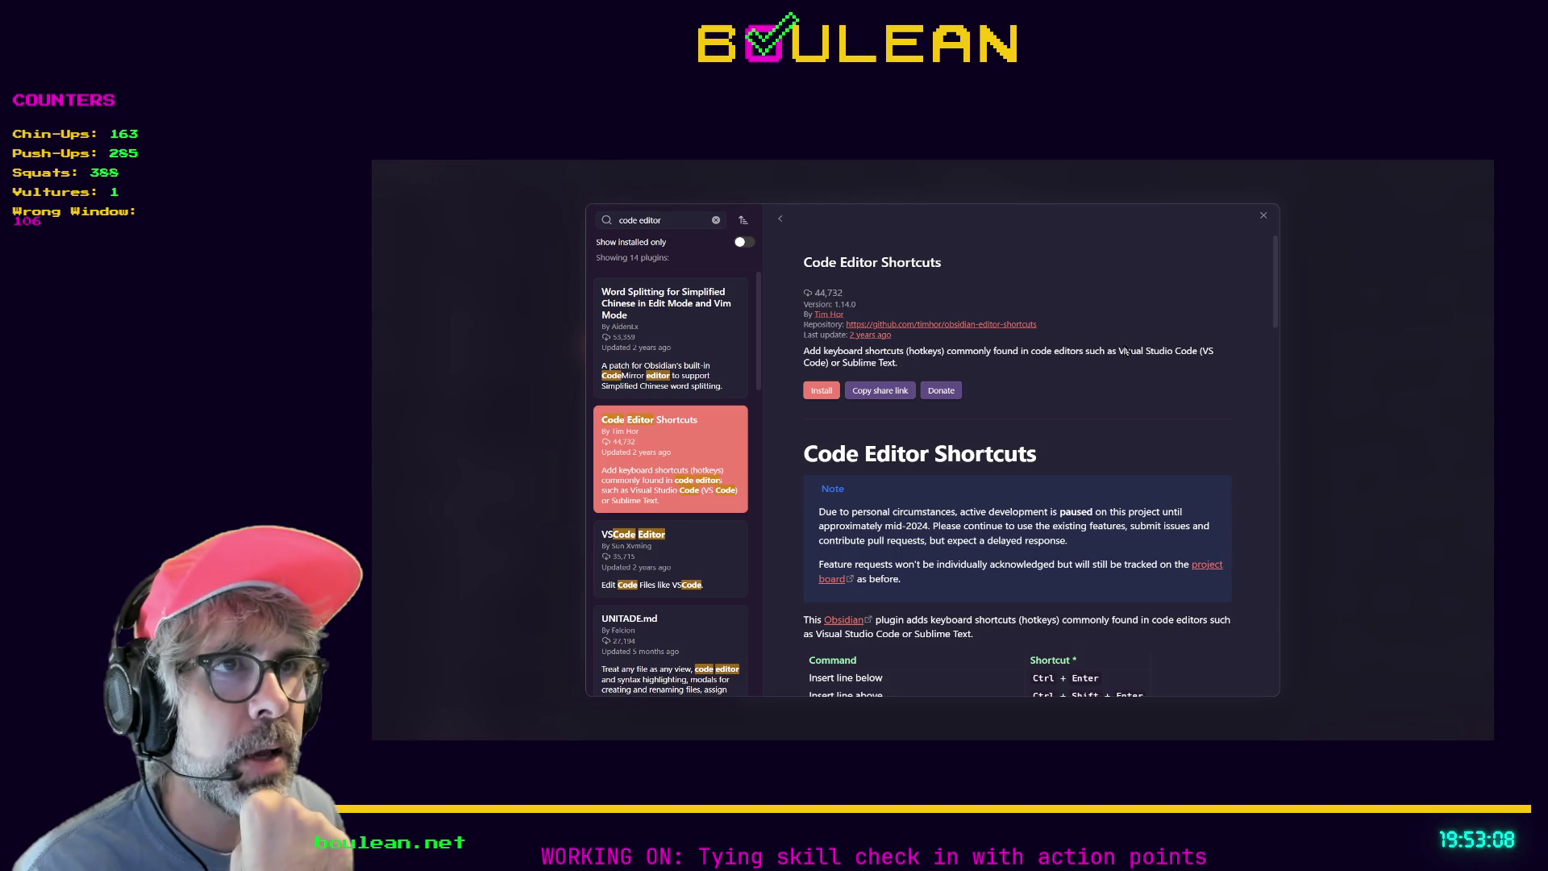
pyautogui.scroll(-3, 1024, 383)
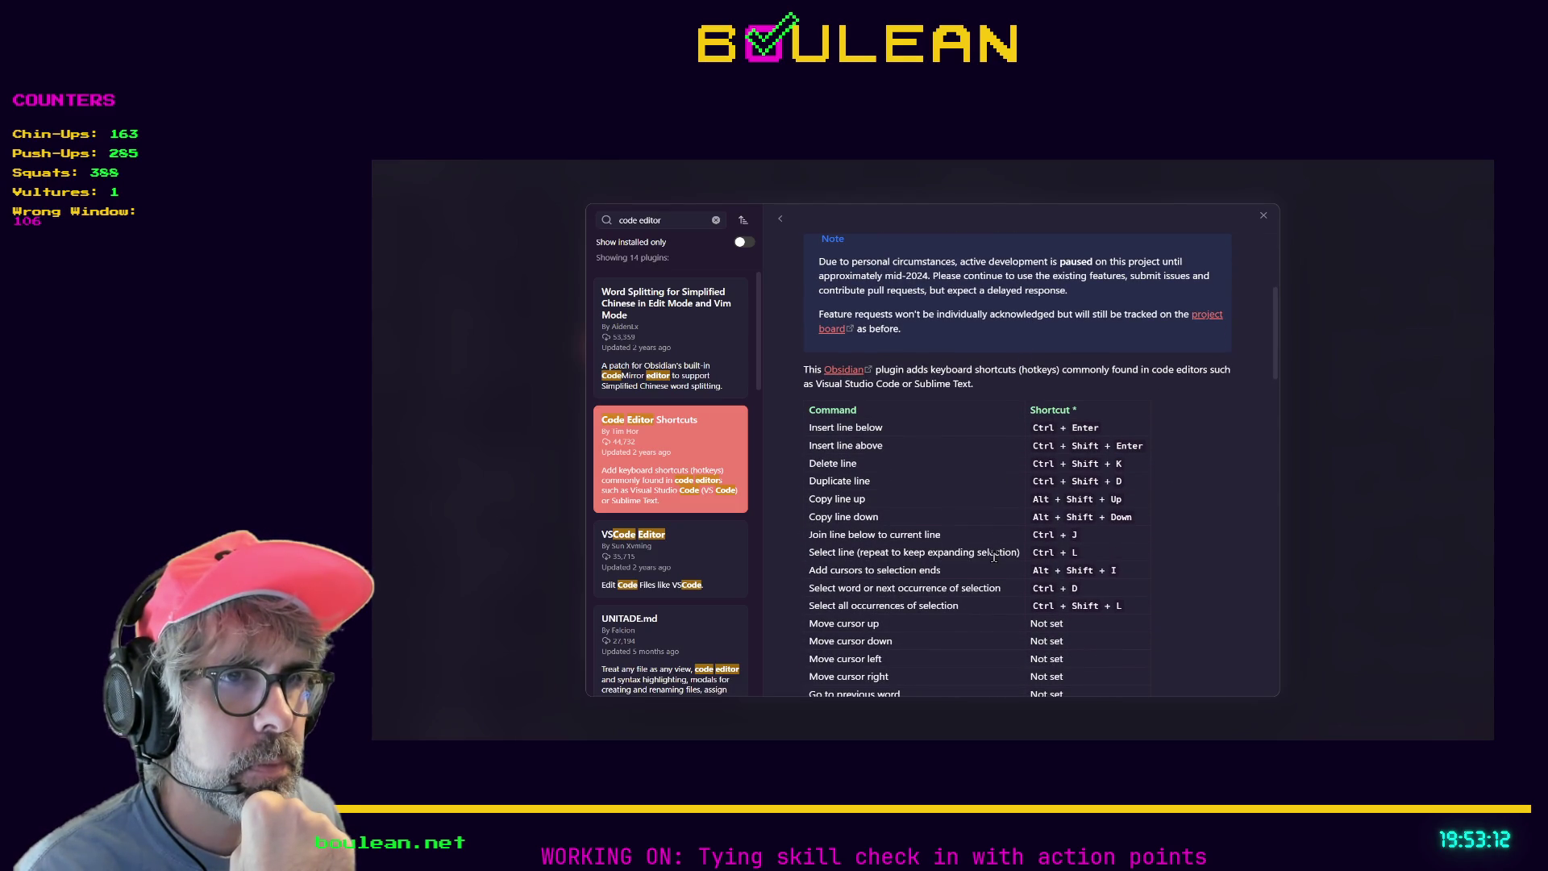
pyautogui.scroll(-2, 996, 556)
pyautogui.scroll(-5, 995, 559)
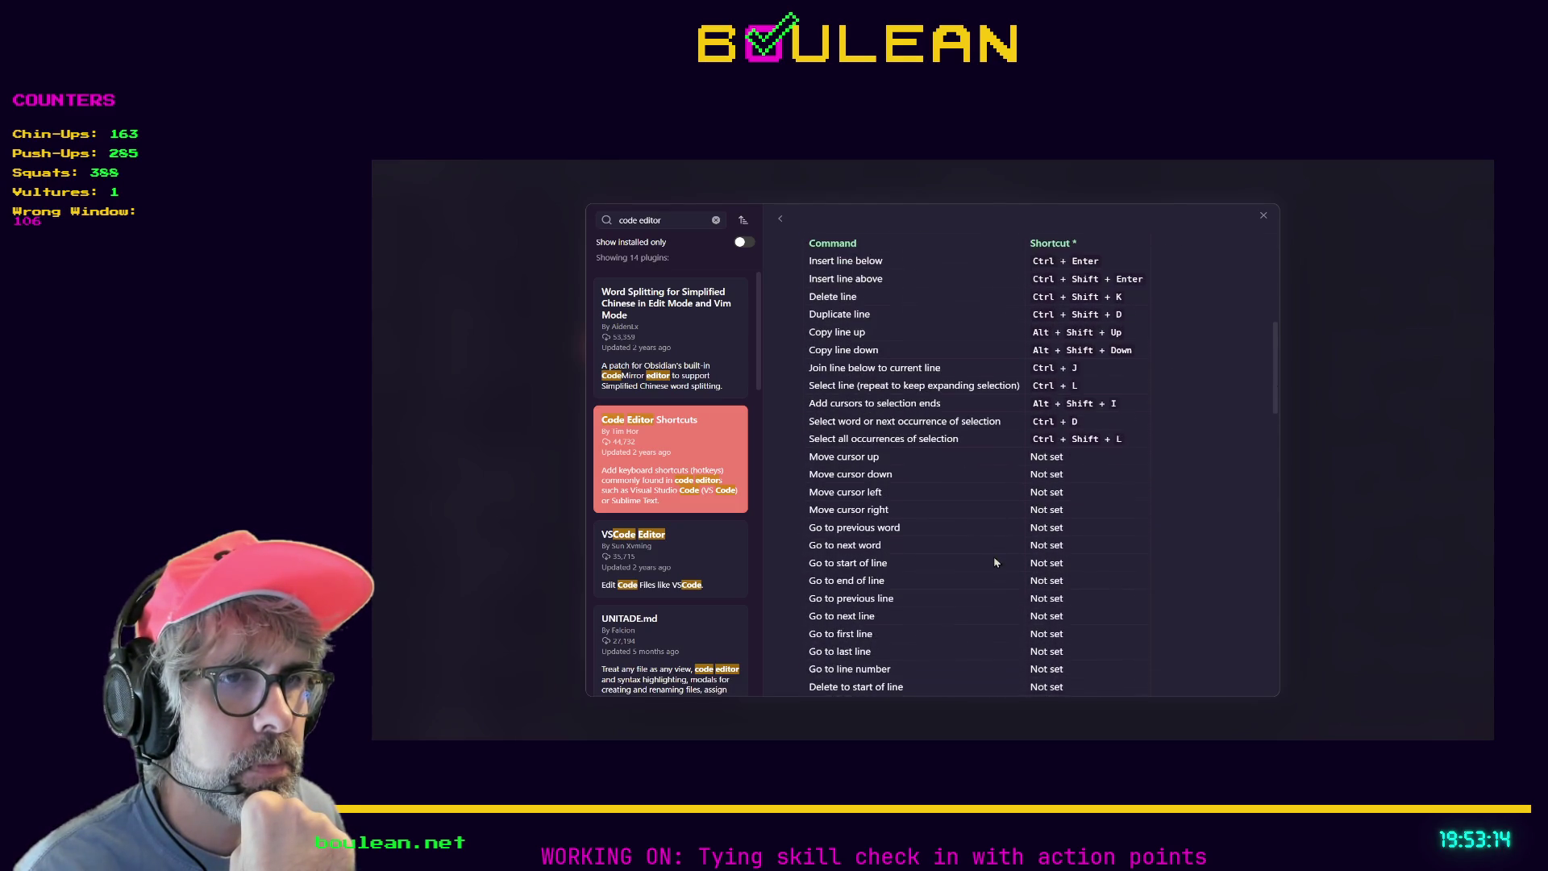
pyautogui.scroll(-1, 969, 553)
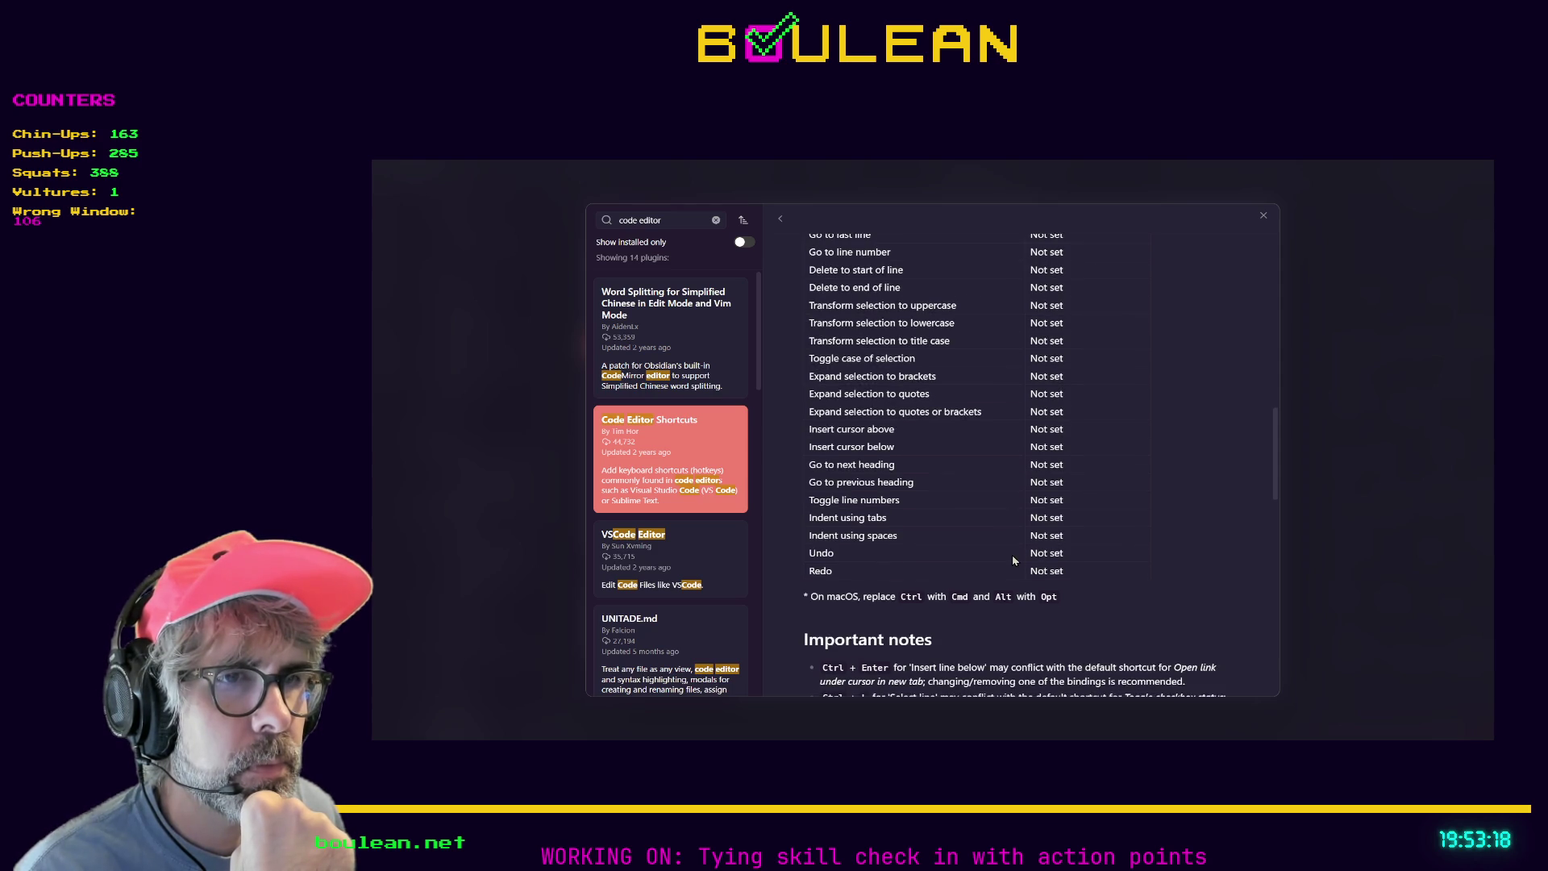
pyautogui.scroll(4, 1019, 560)
pyautogui.scroll(5, 1018, 558)
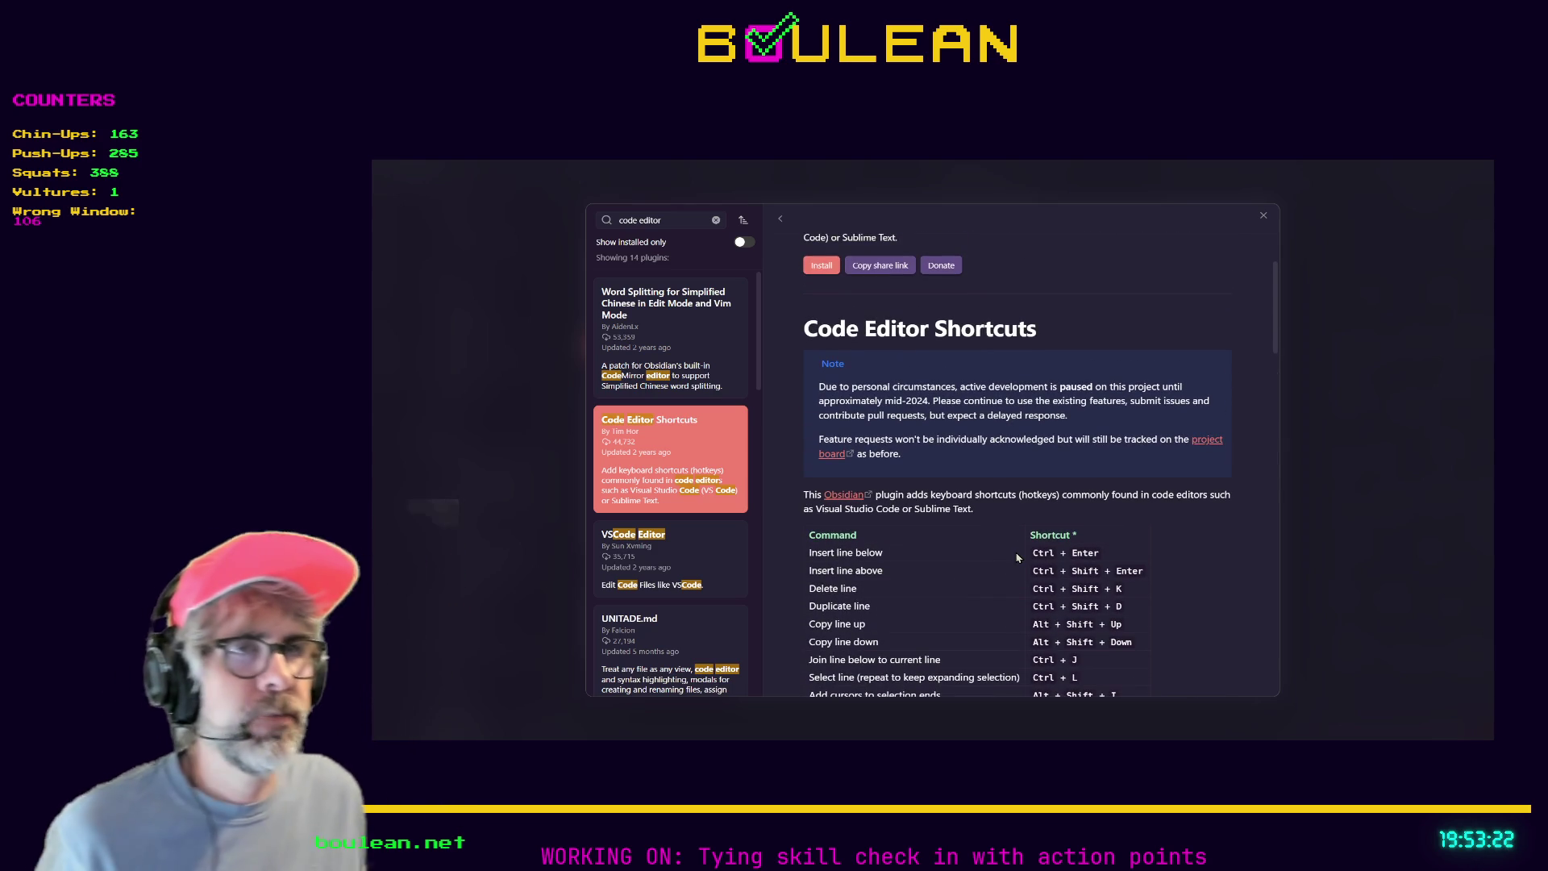
pyautogui.scroll(2, 1017, 554)
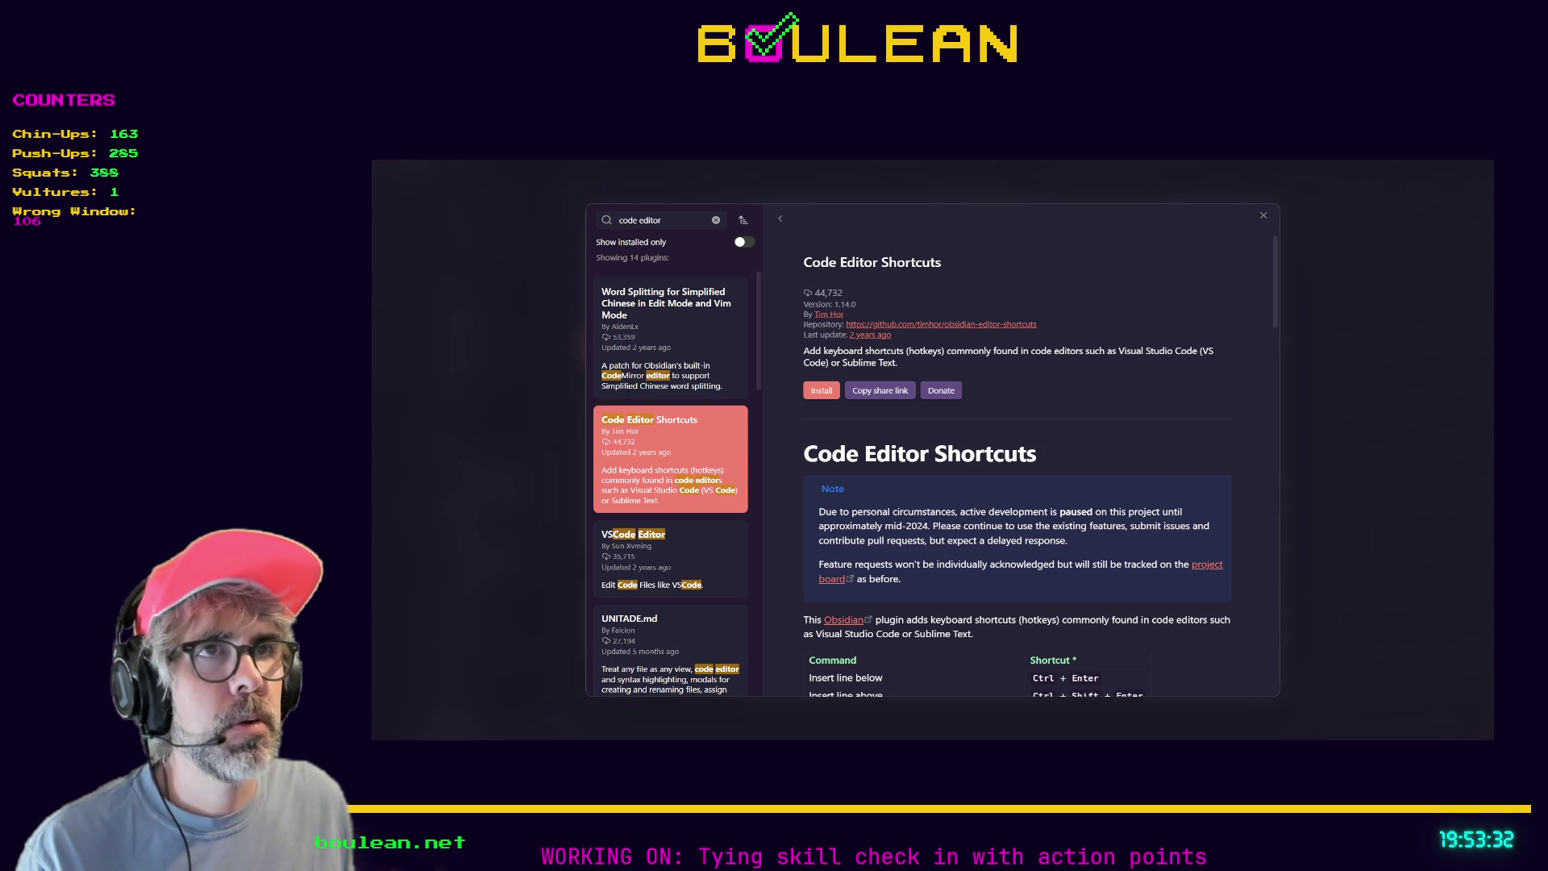
pyautogui.click(1261, 218)
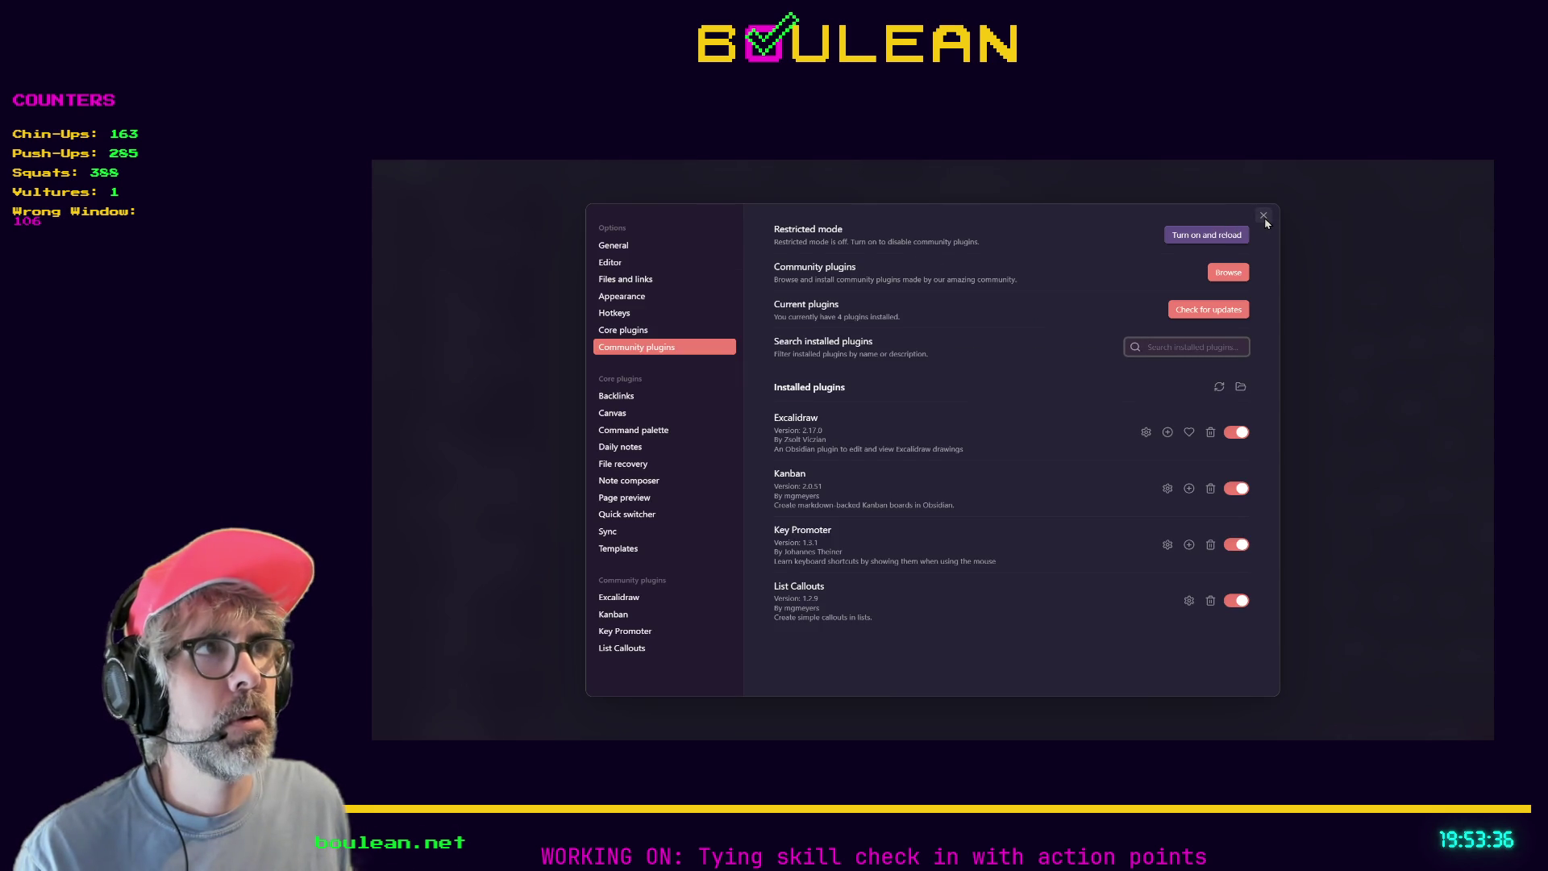
# Close settings and open the Things to Remember note via the quick switcher.
pyautogui.click(1264, 215)
pyautogui.hotkey('ctrl', 'o')
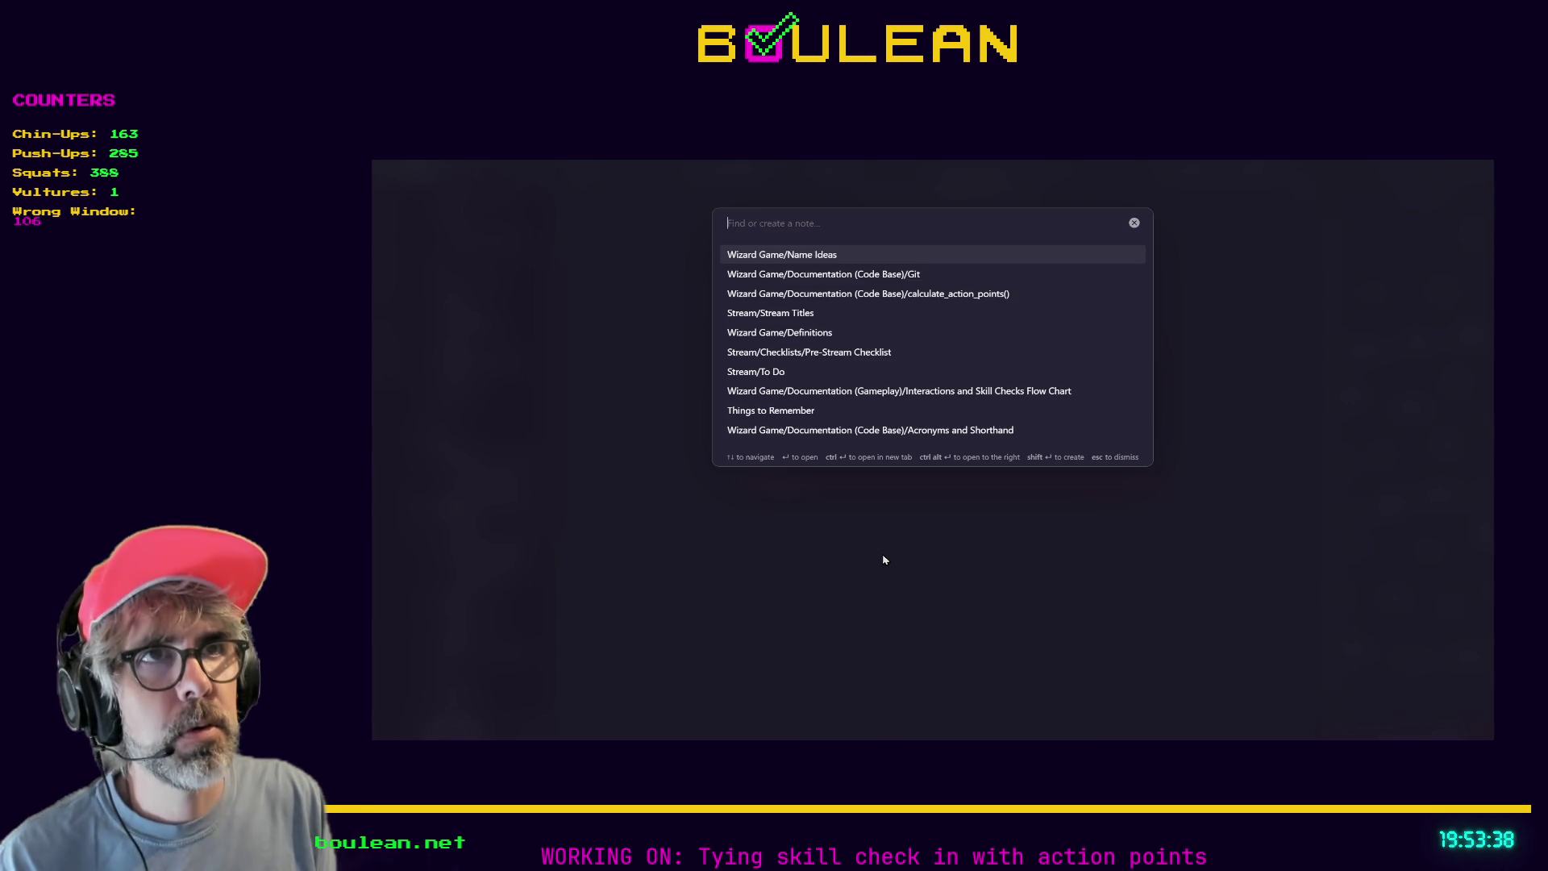
pyautogui.write('things')
pyautogui.press('Return')
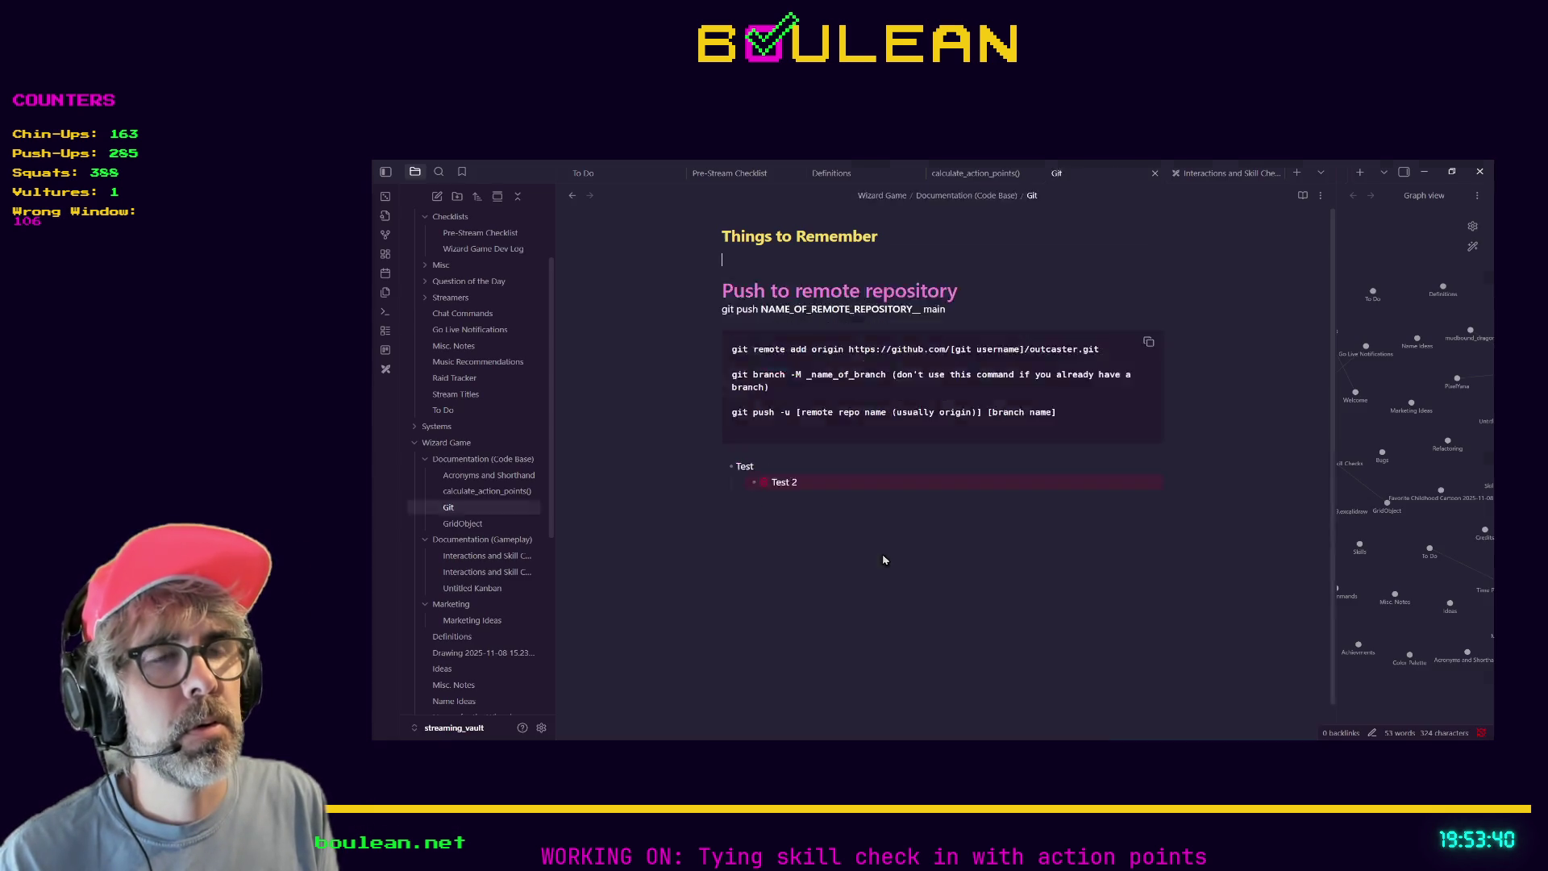
pyautogui.scroll(-3, 930, 571)
pyautogui.scroll(3, 929, 571)
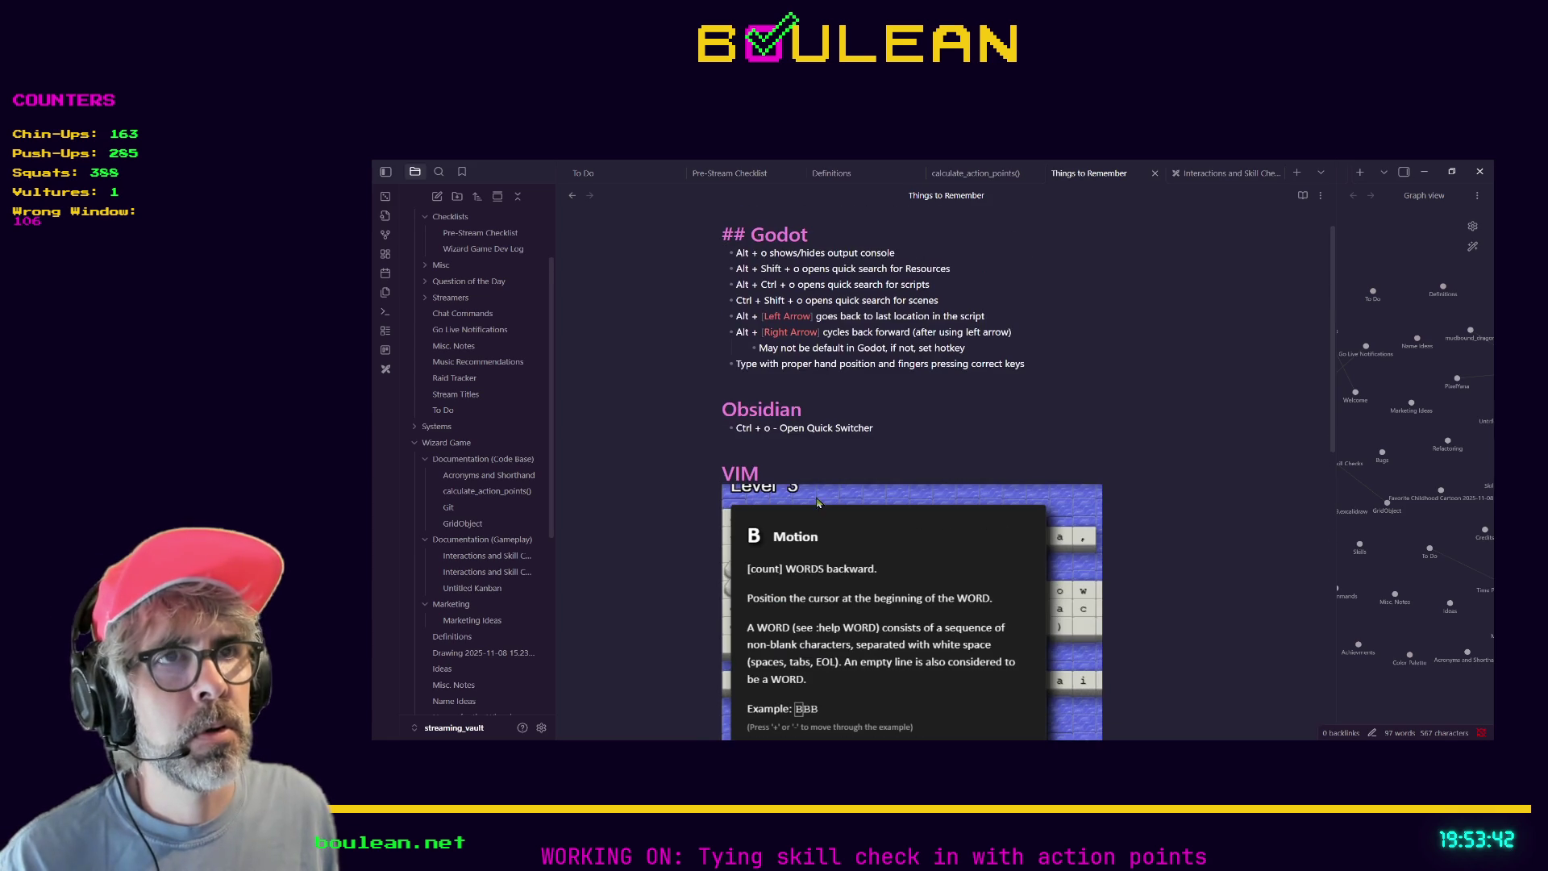
# Add a '20251112 Check out this plugin:' bullet with the plugin screenshot pasted below.
pyautogui.click(817, 455)
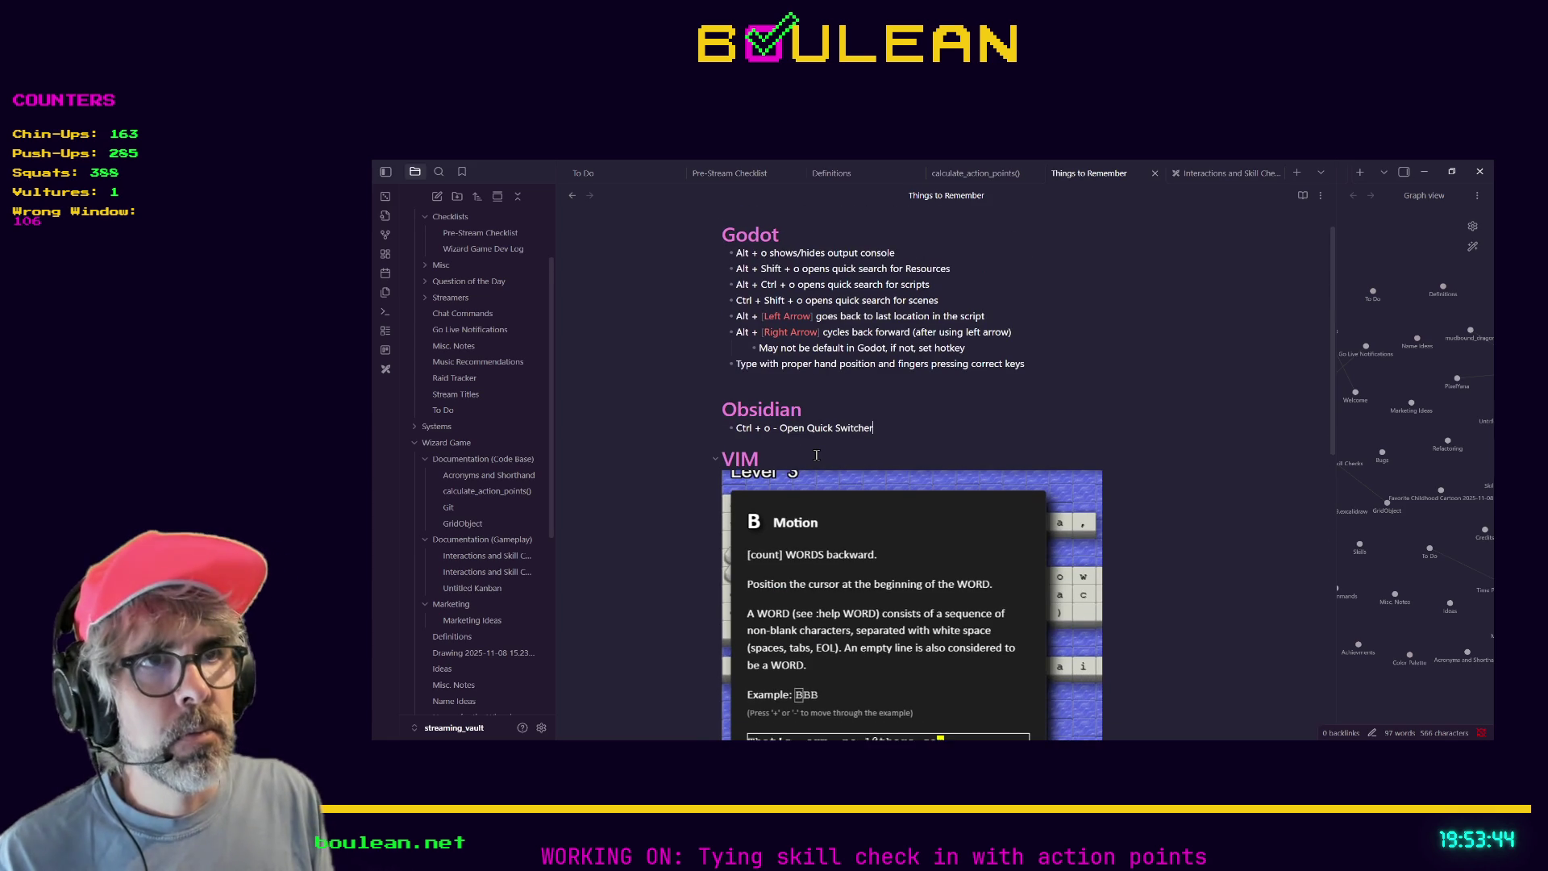
pyautogui.write('- Check out this plugin:')
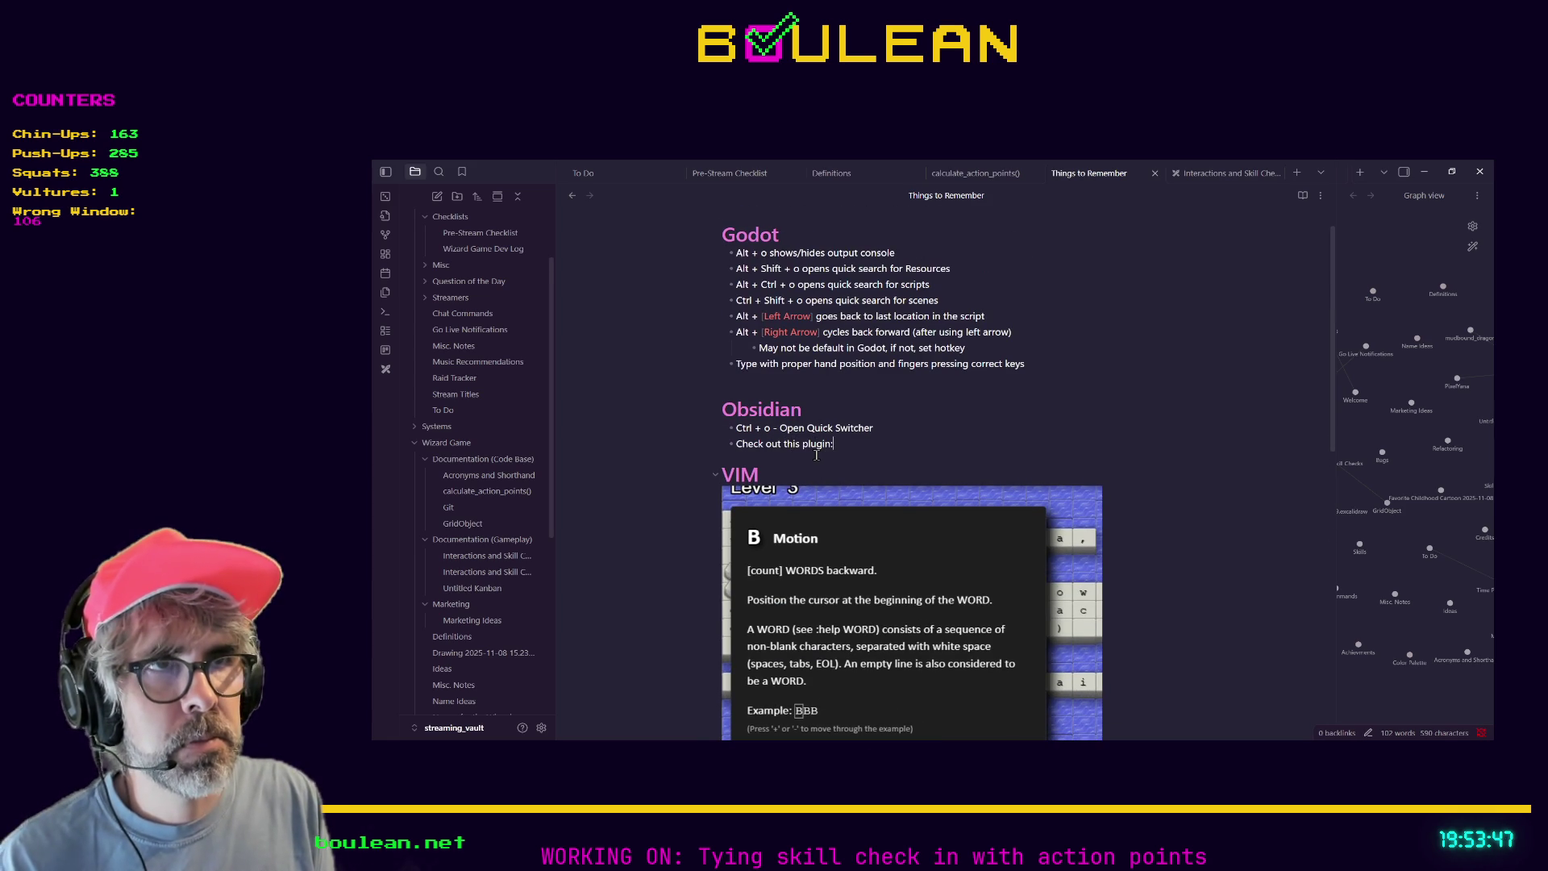
pyautogui.press('Return')
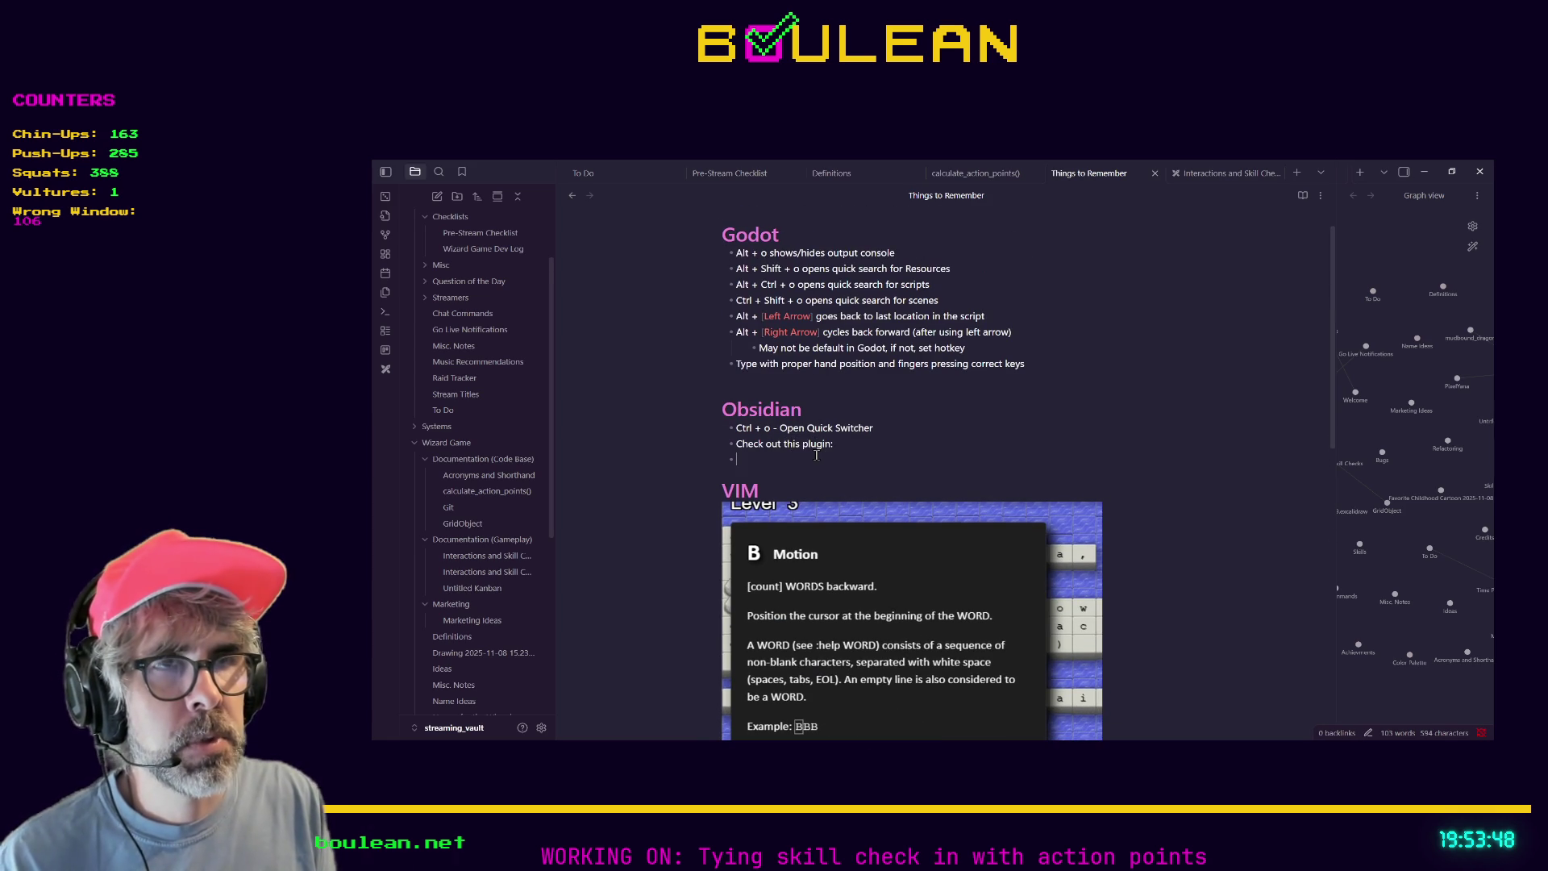
pyautogui.hotkey('ctrl', 'v')
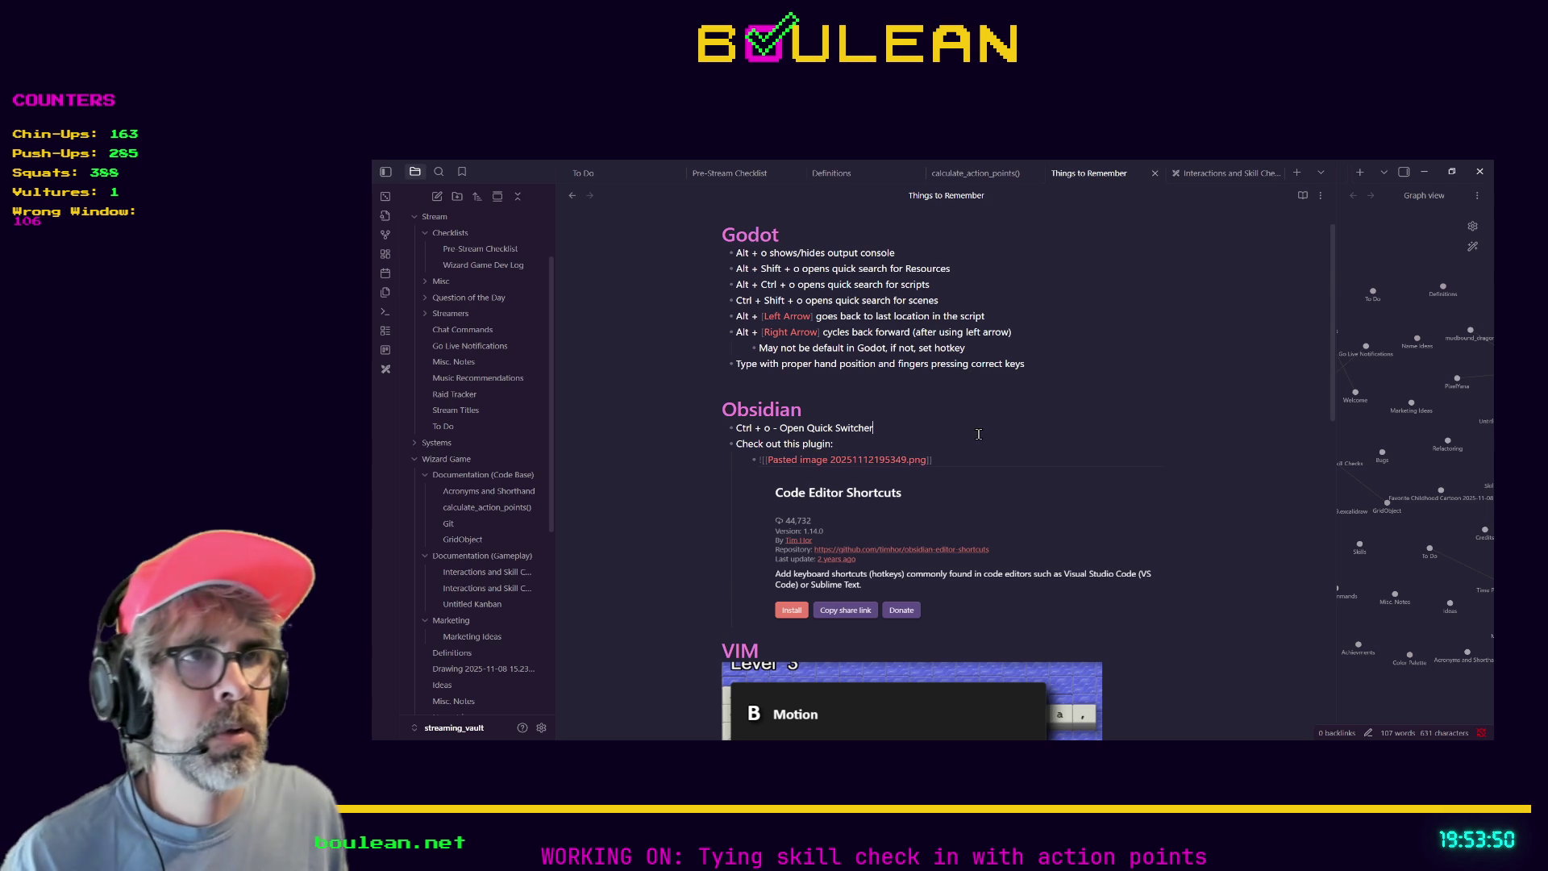
pyautogui.press('Up')
pyautogui.press('Up')
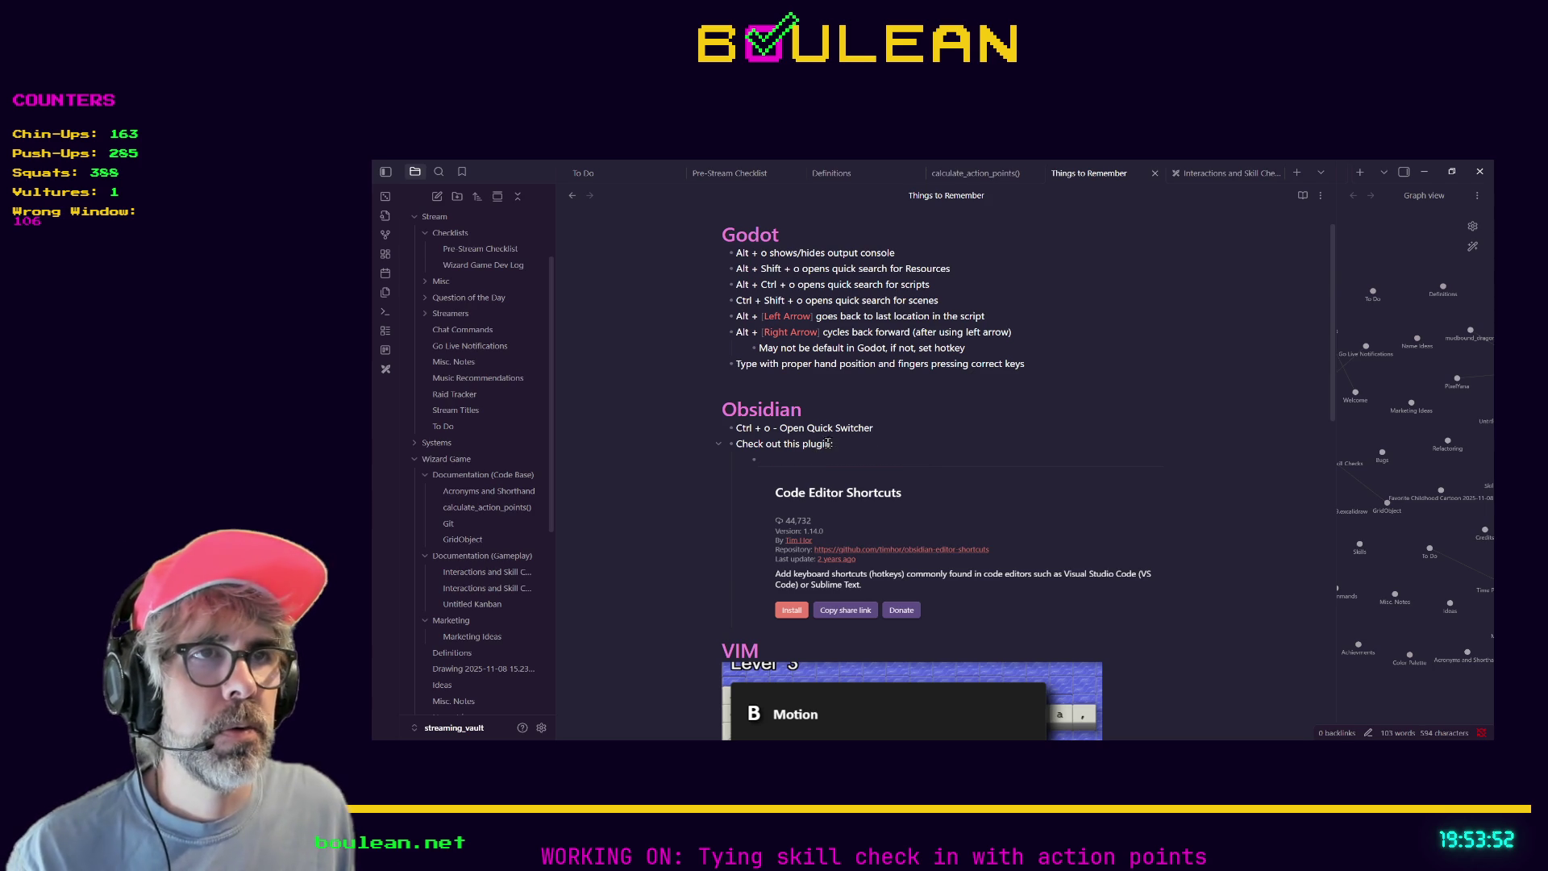
pyautogui.write(':')
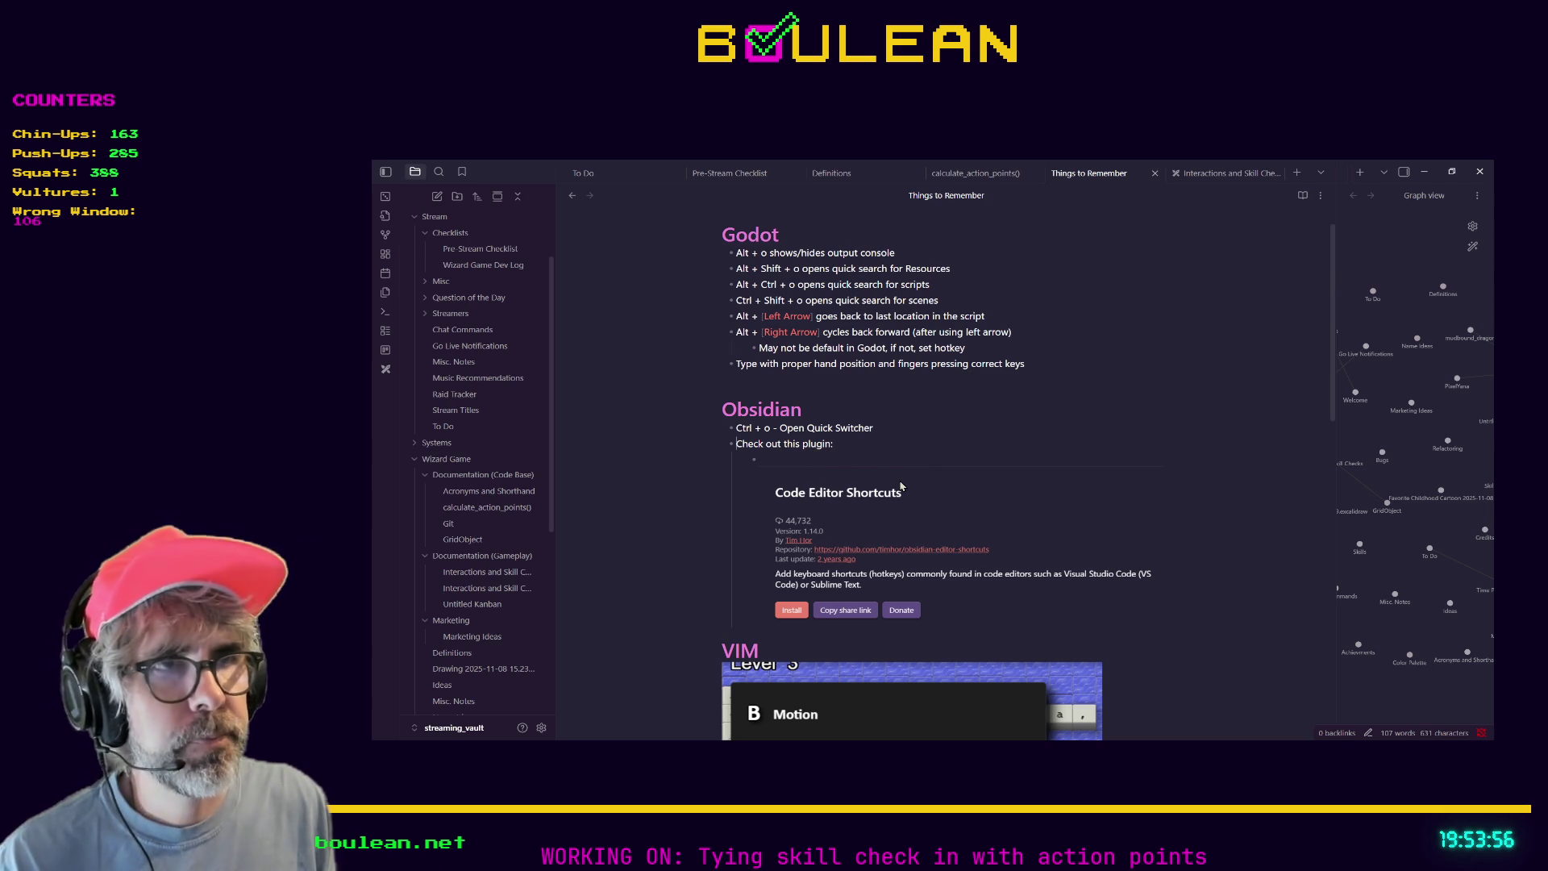
pyautogui.press('Home')
pyautogui.write('202511')
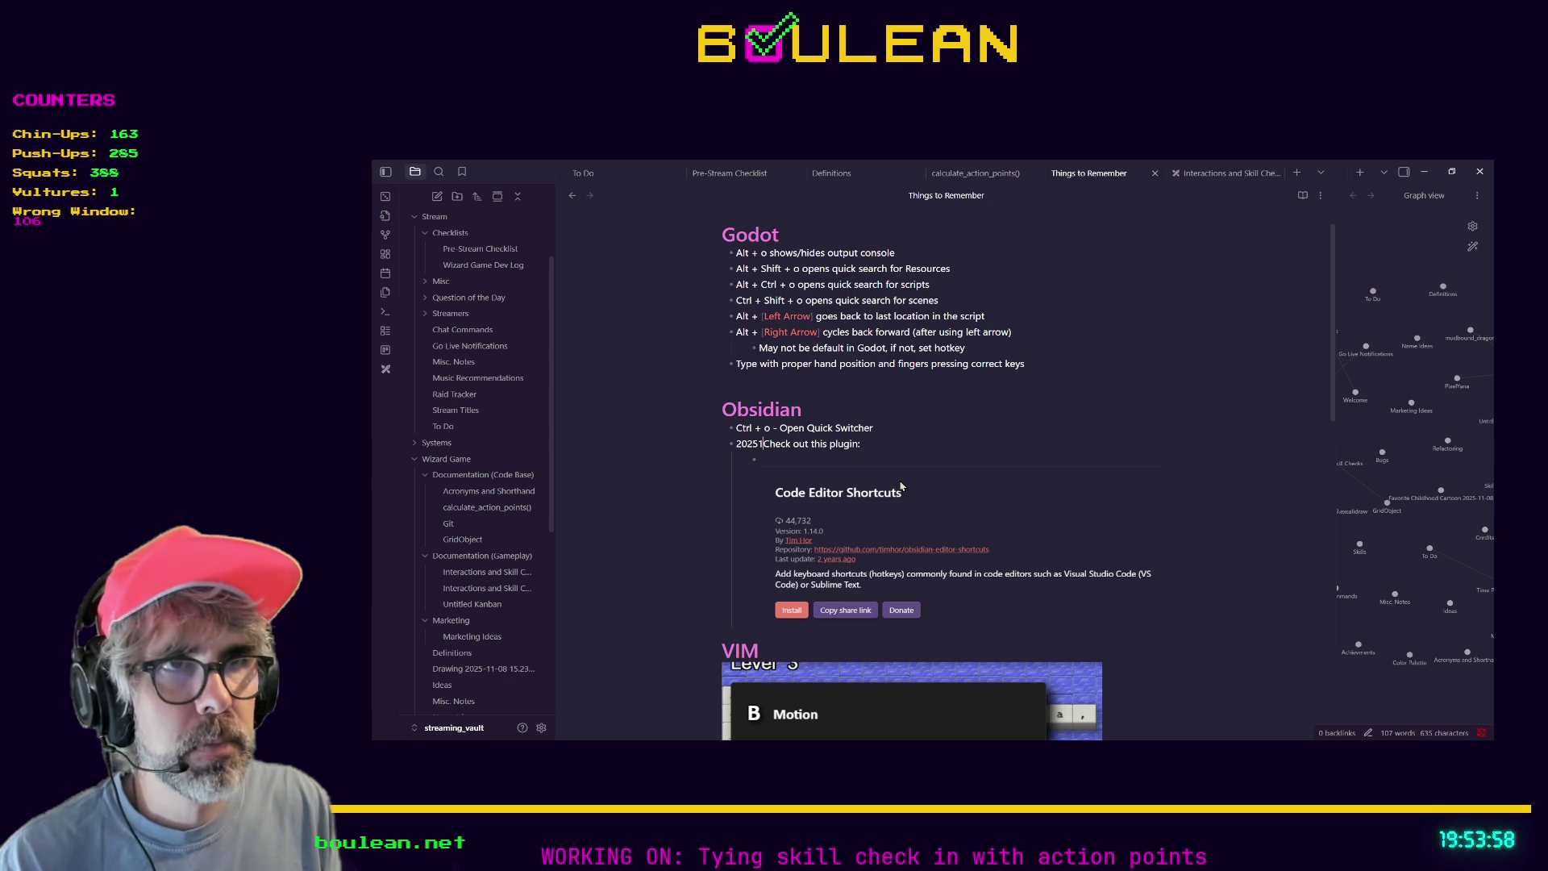
pyautogui.write('12')
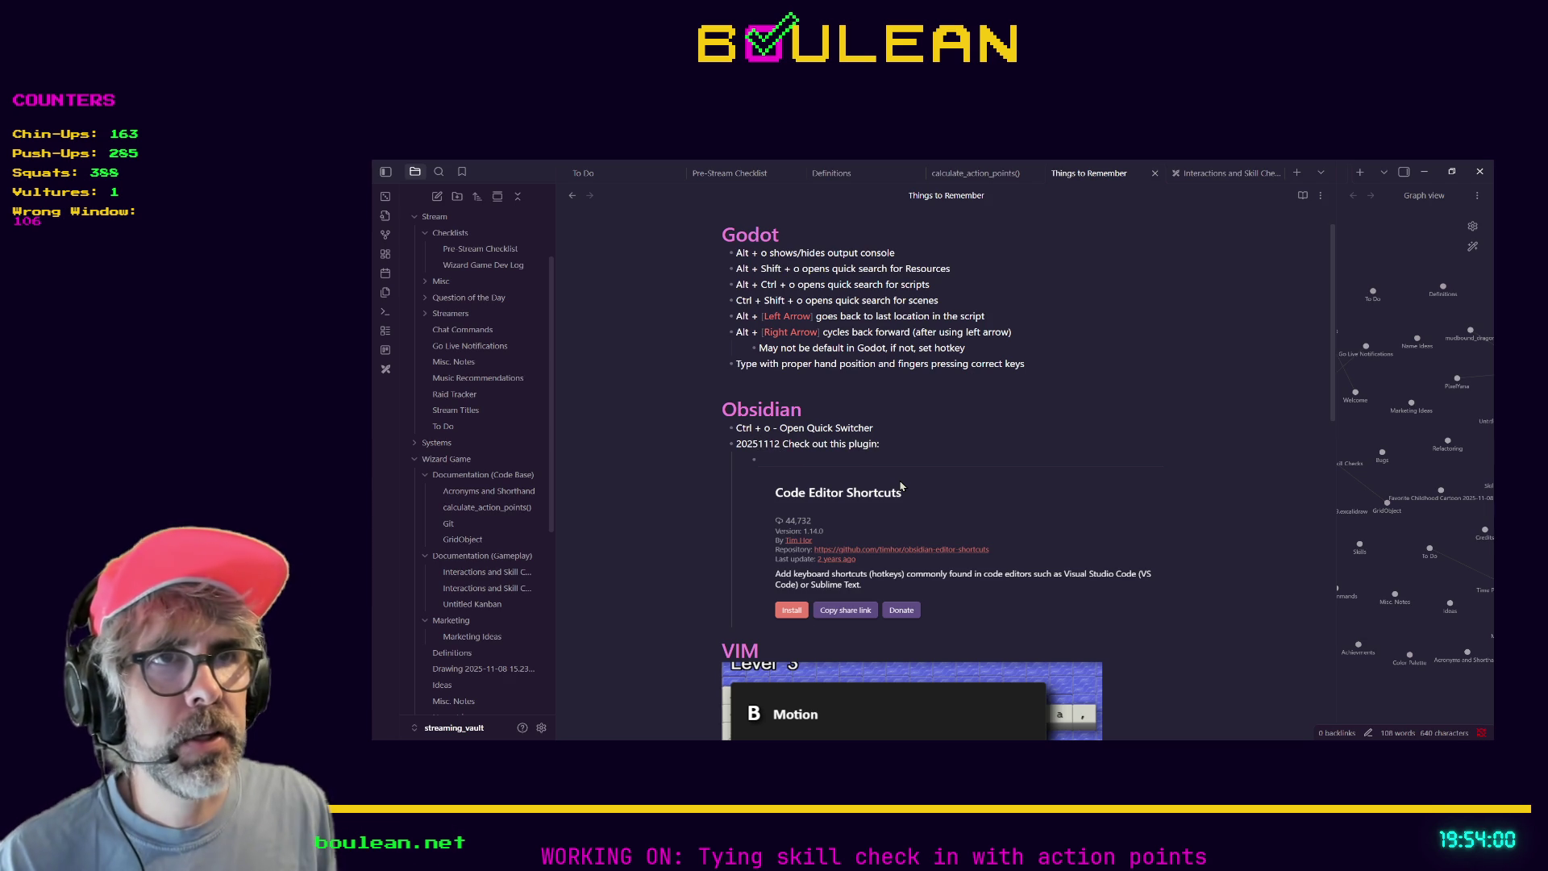
pyautogui.press('BackSpace')
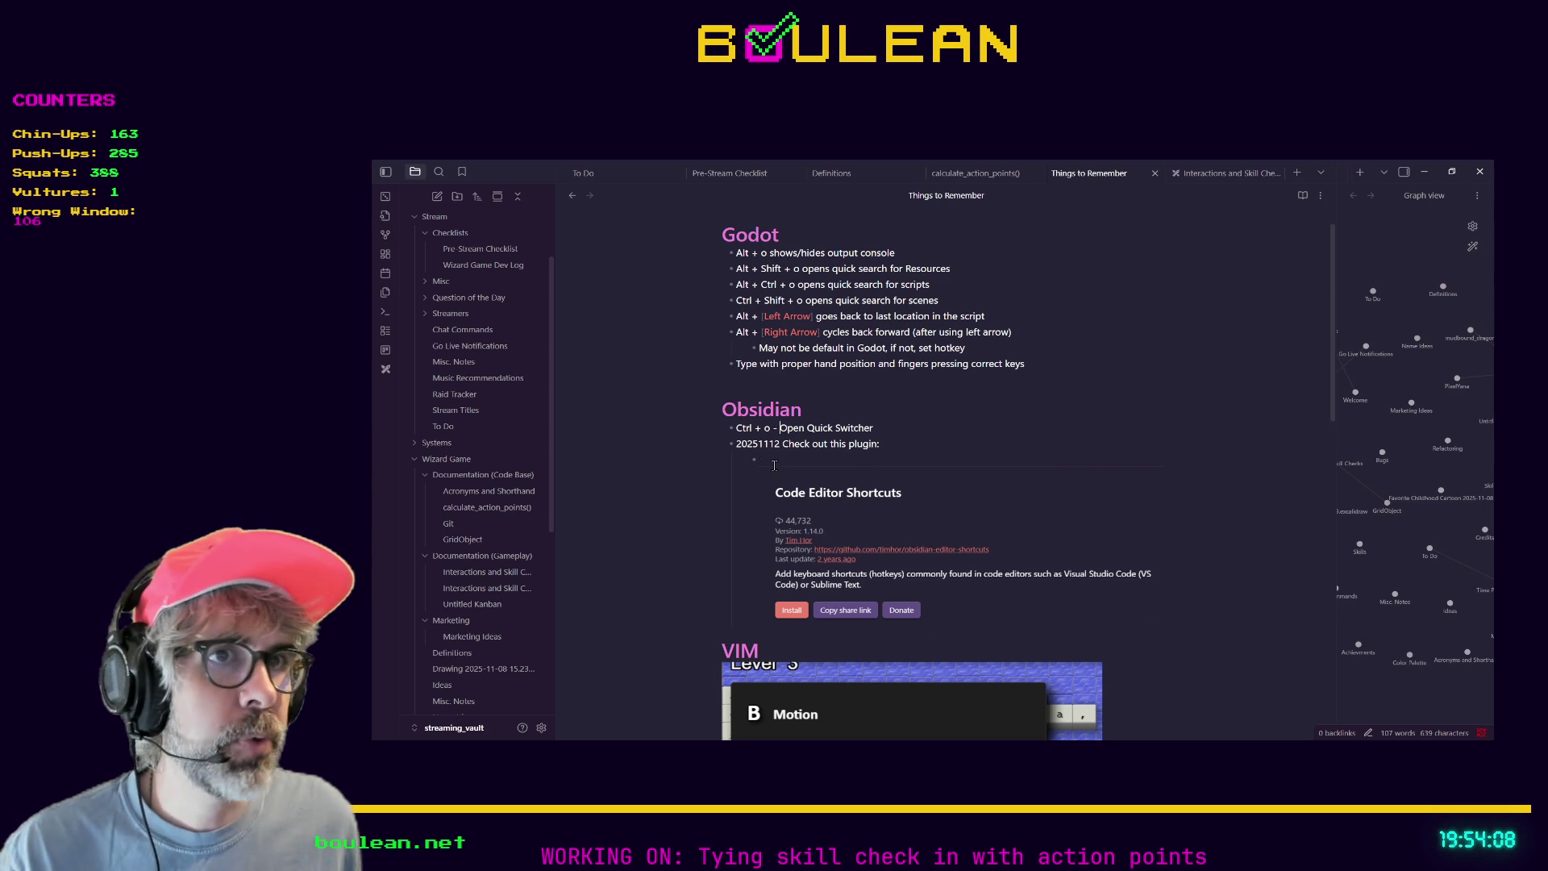
# Cut the dated plugin reminder and its screenshot out of Things to Remember.
pyautogui.press('Down')
pyautogui.press('Down')
pyautogui.hotkey('shift', 'Up')
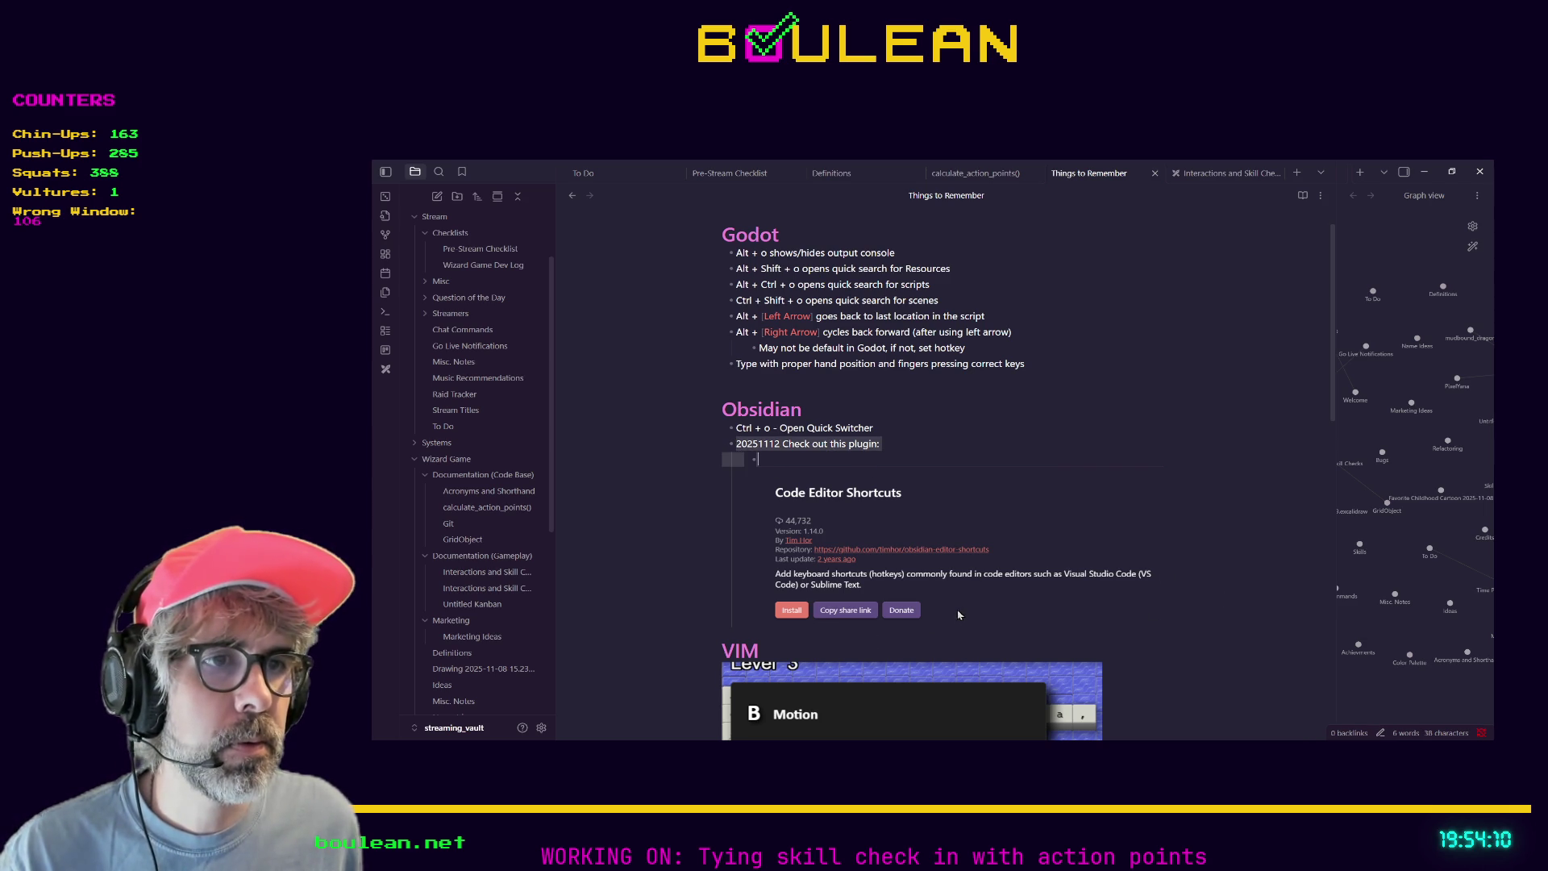
pyautogui.press('BackSpace')
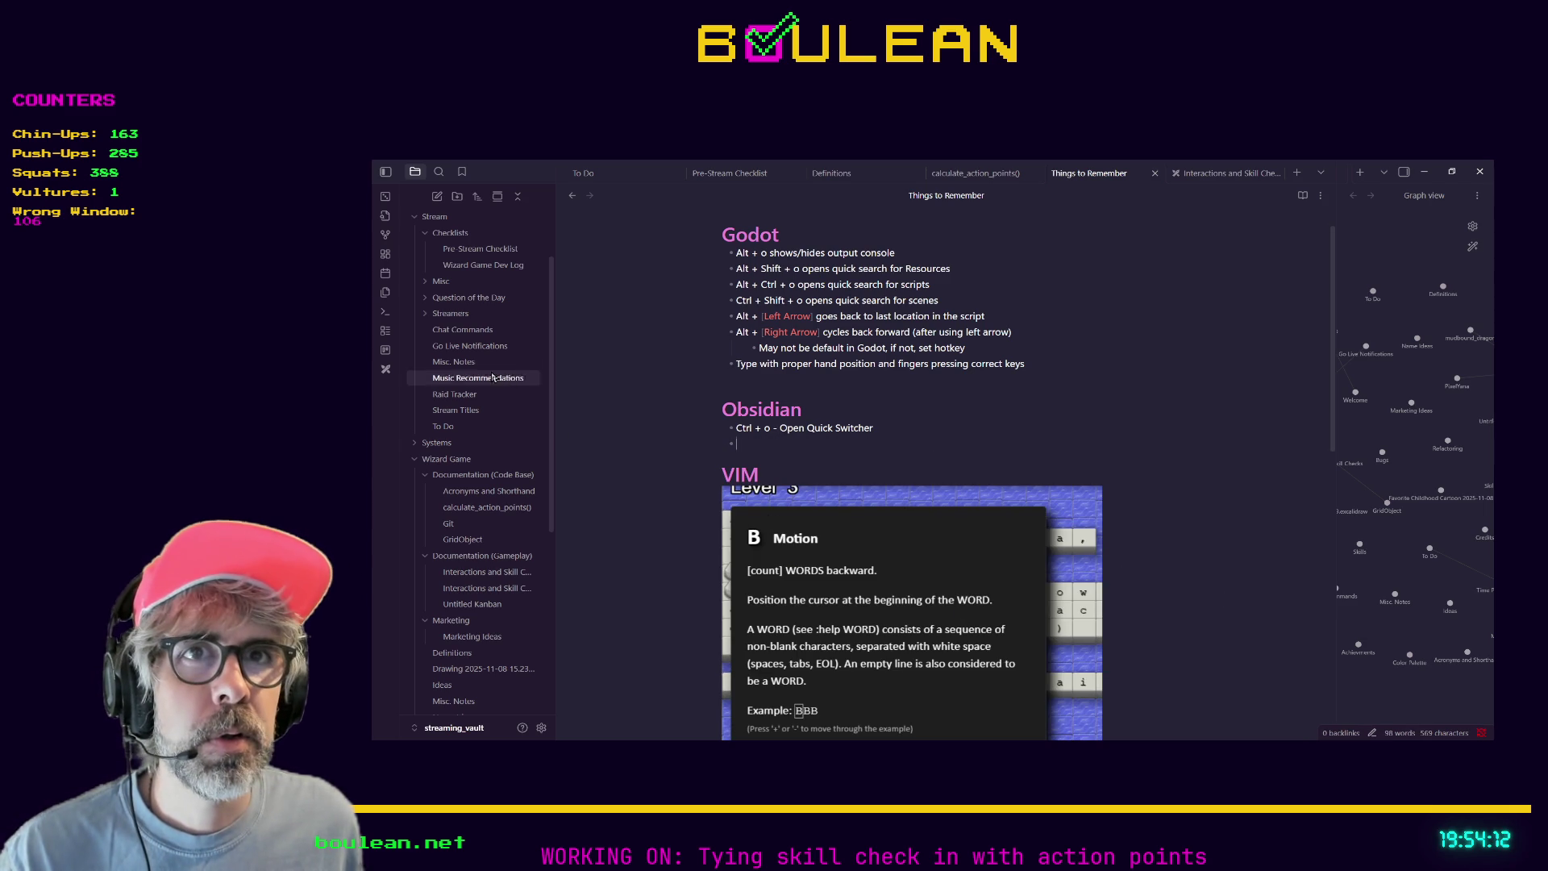
# Paste the reminder and screenshot as a new checkbox item at the end of To Do.
pyautogui.click(468, 426)
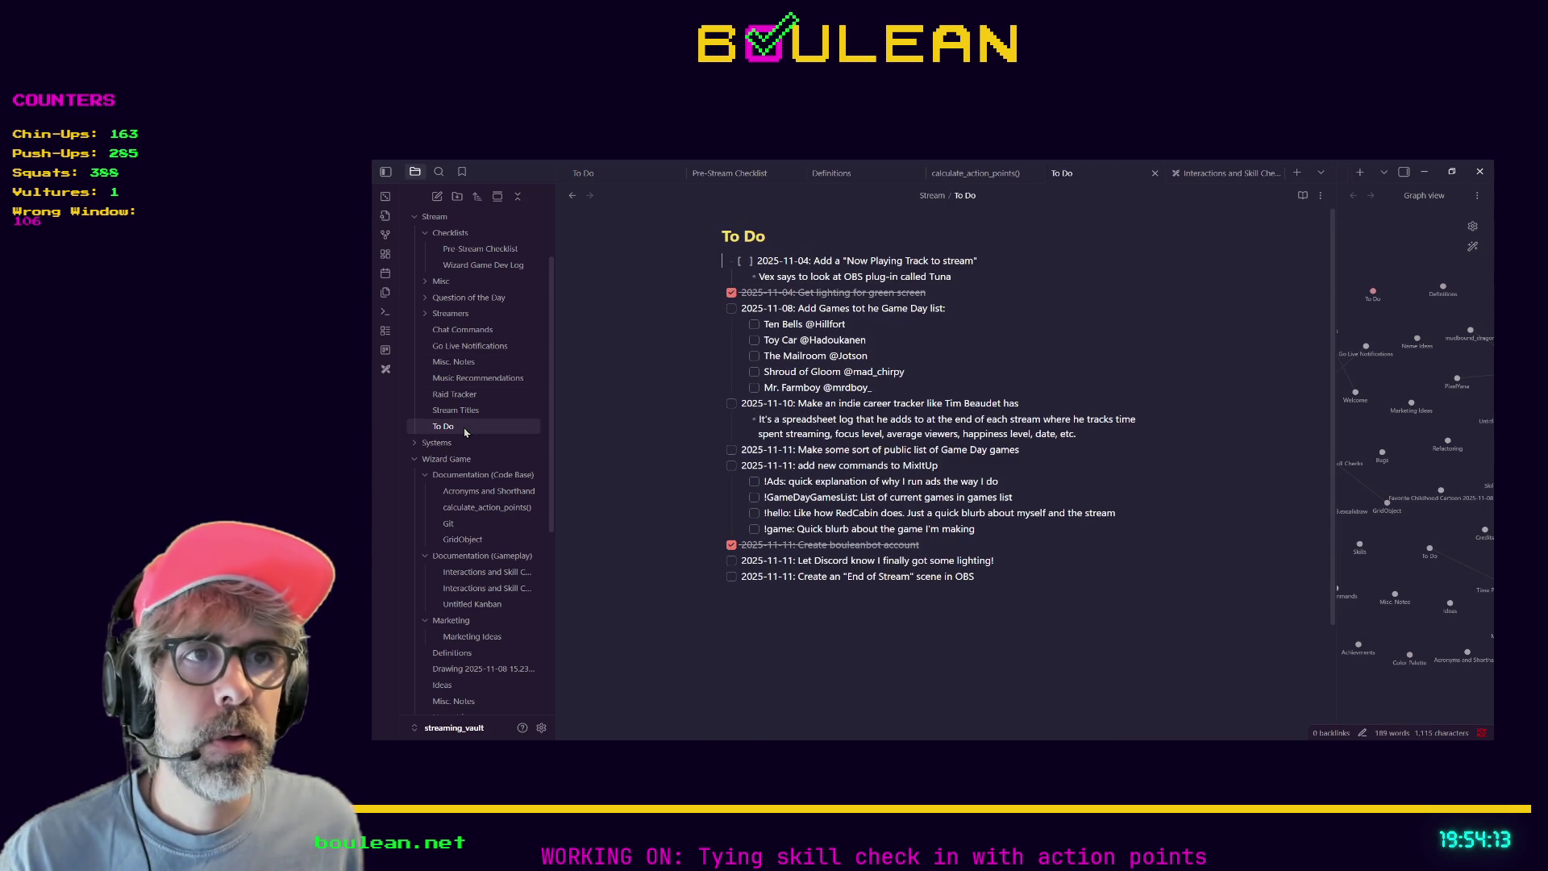
pyautogui.click(1014, 574)
pyautogui.press('Return')
pyautogui.hotkey('ctrl', 'v')
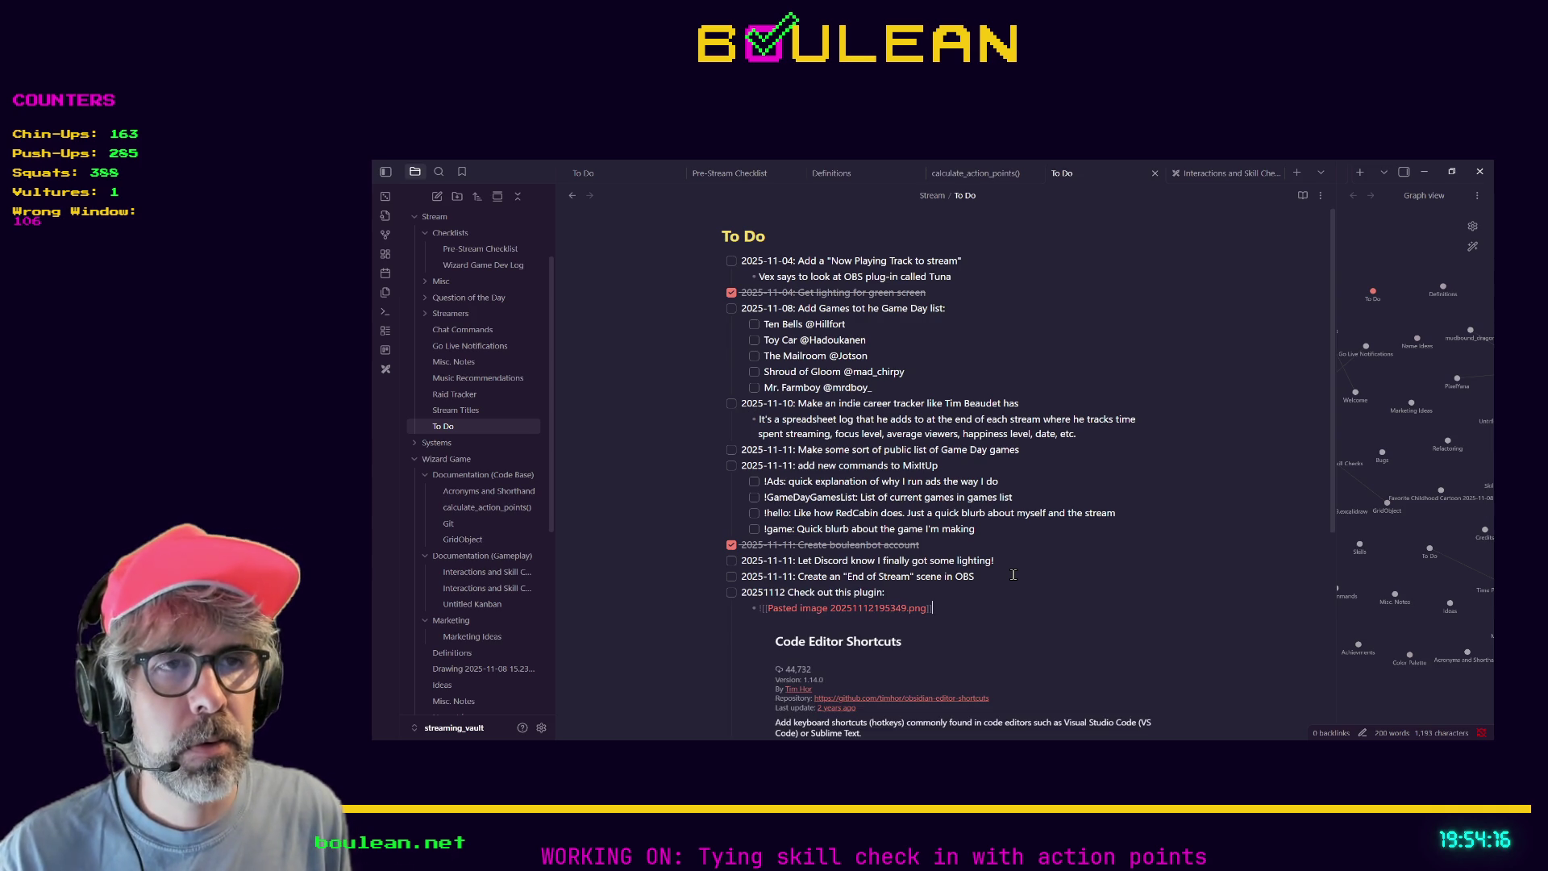
pyautogui.scroll(-3, 1014, 581)
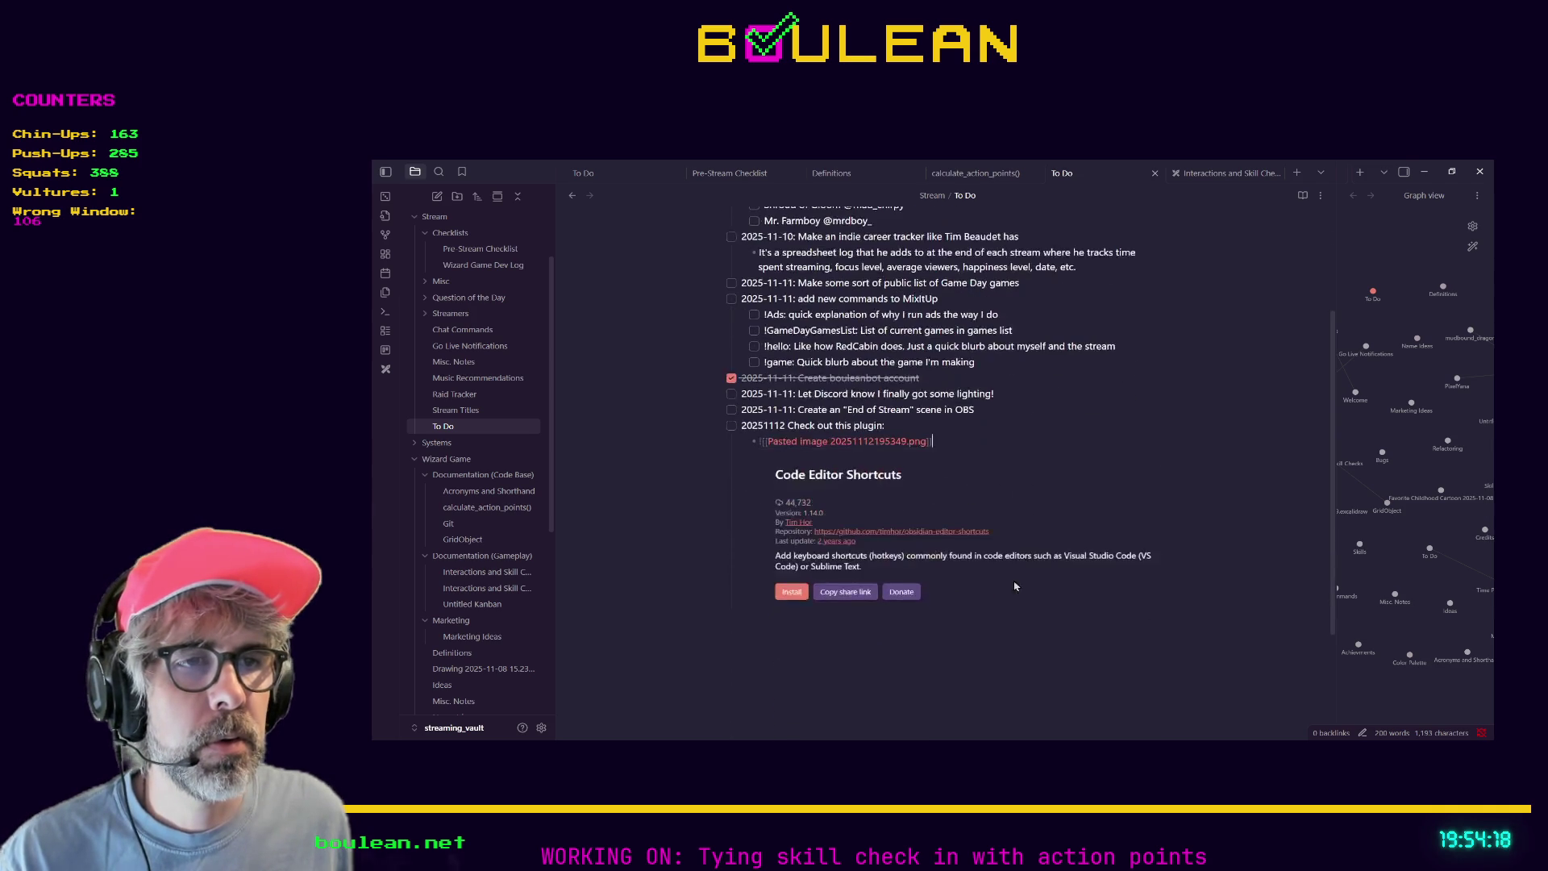
pyautogui.click(911, 483)
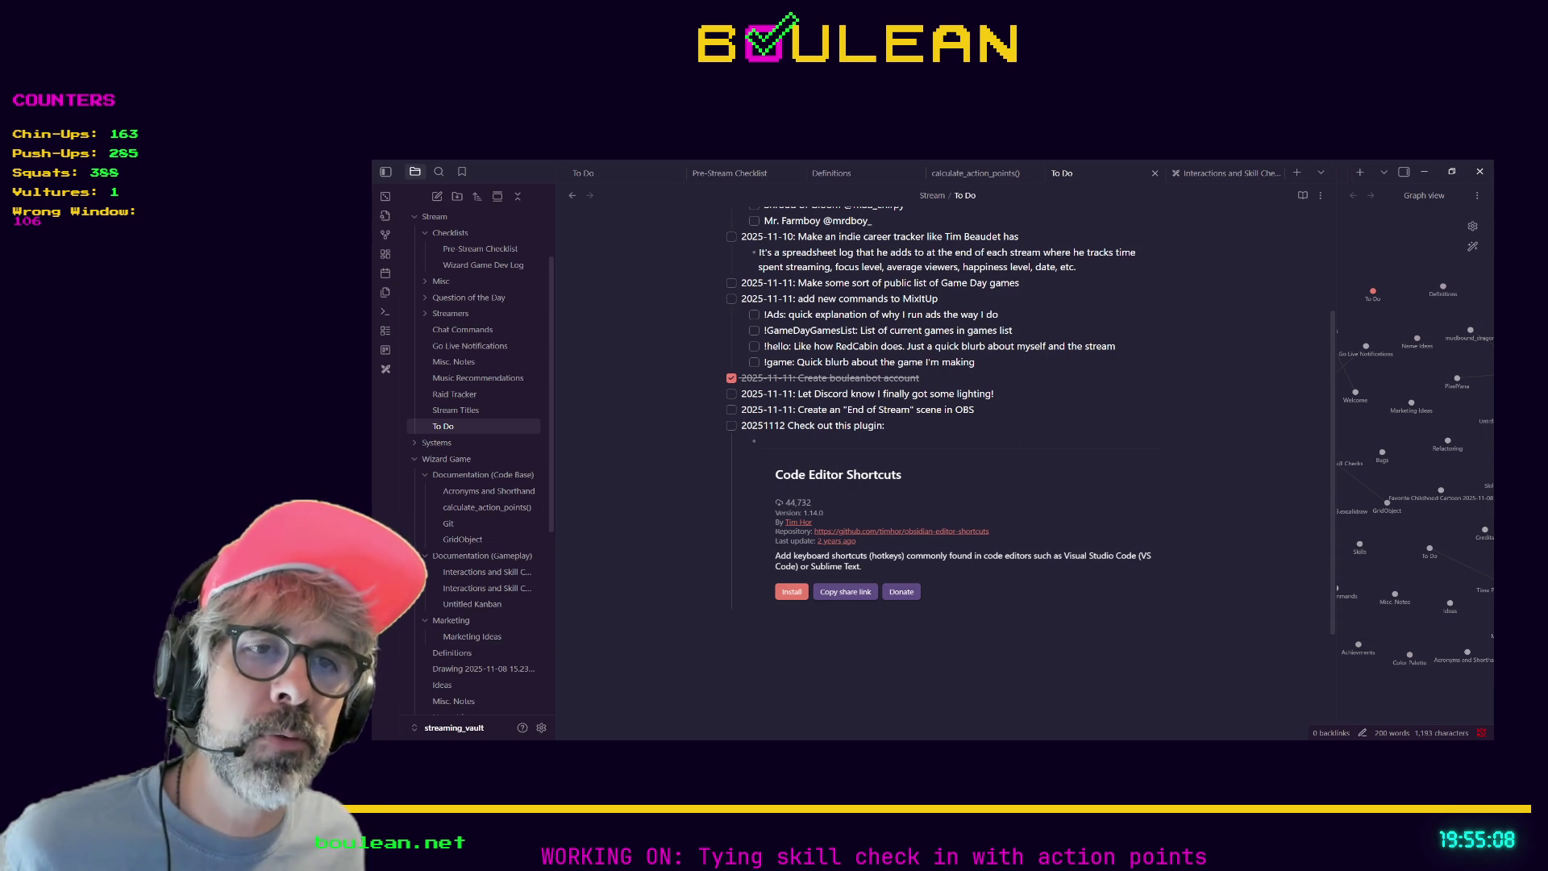
# Open the Hotkeys settings filtered to commands containing 'line'.
pyautogui.click(541, 730)
pyautogui.click(661, 313)
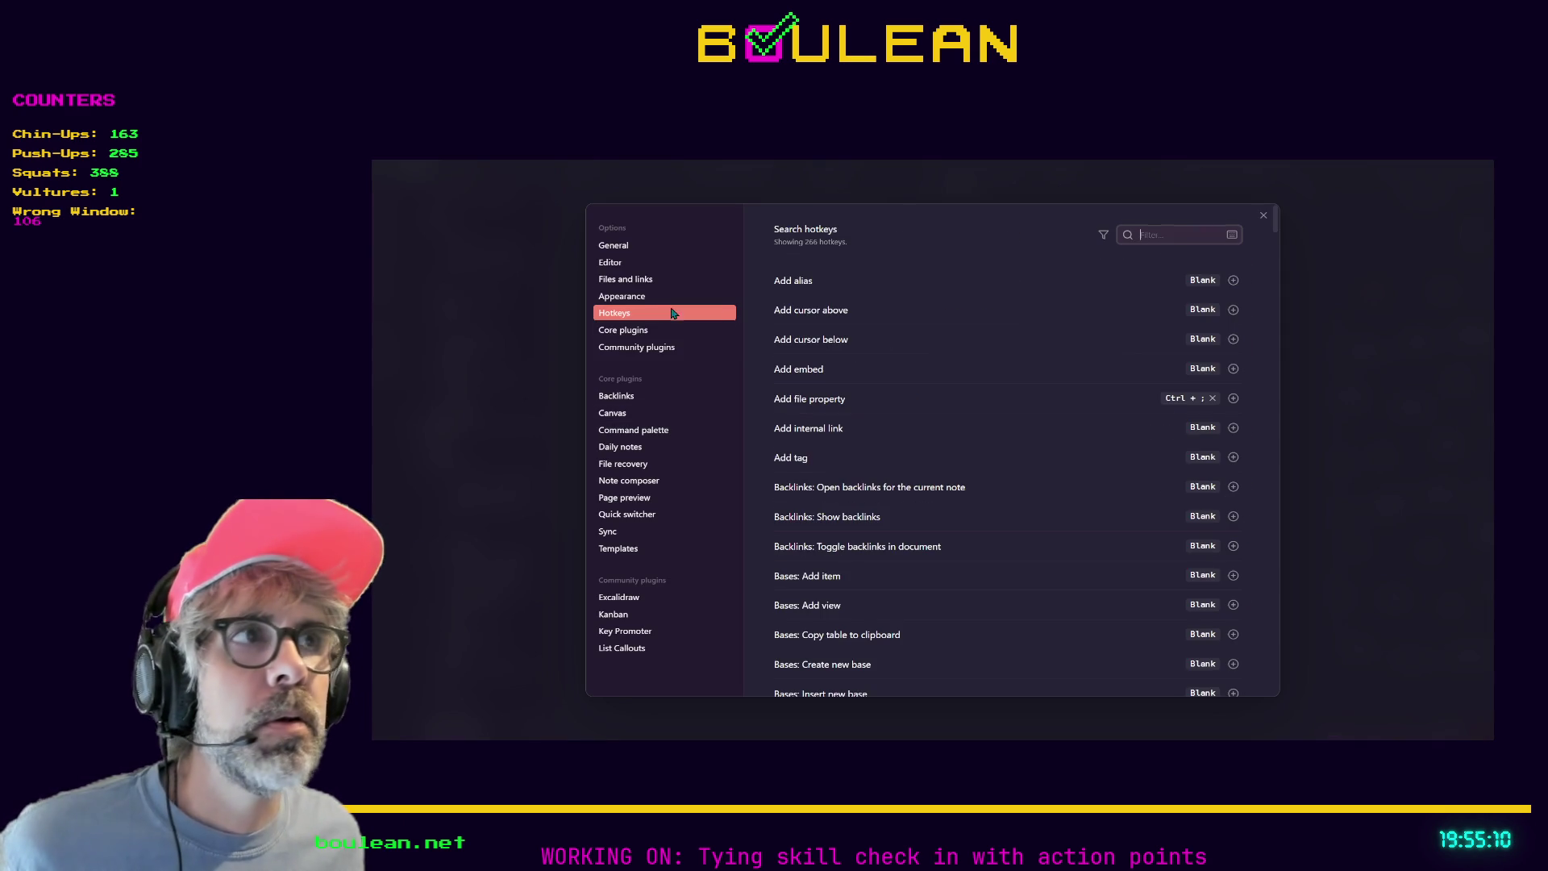
pyautogui.write('line')
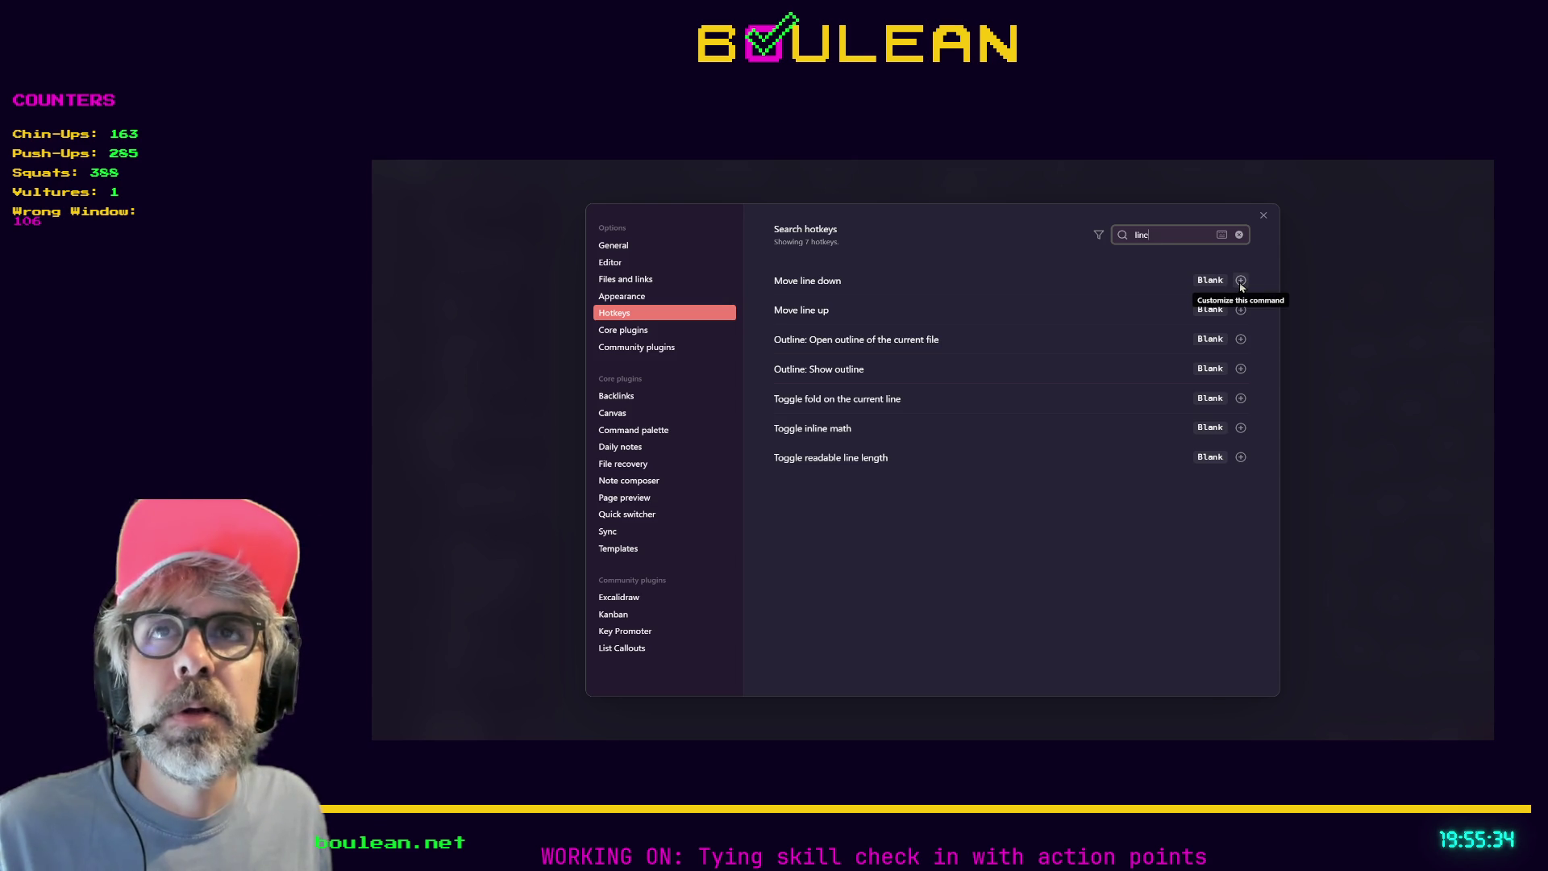
# Assign Alt+Down to Move line down and Alt+Up to Move line up, then close settings.
pyautogui.click(1241, 281)
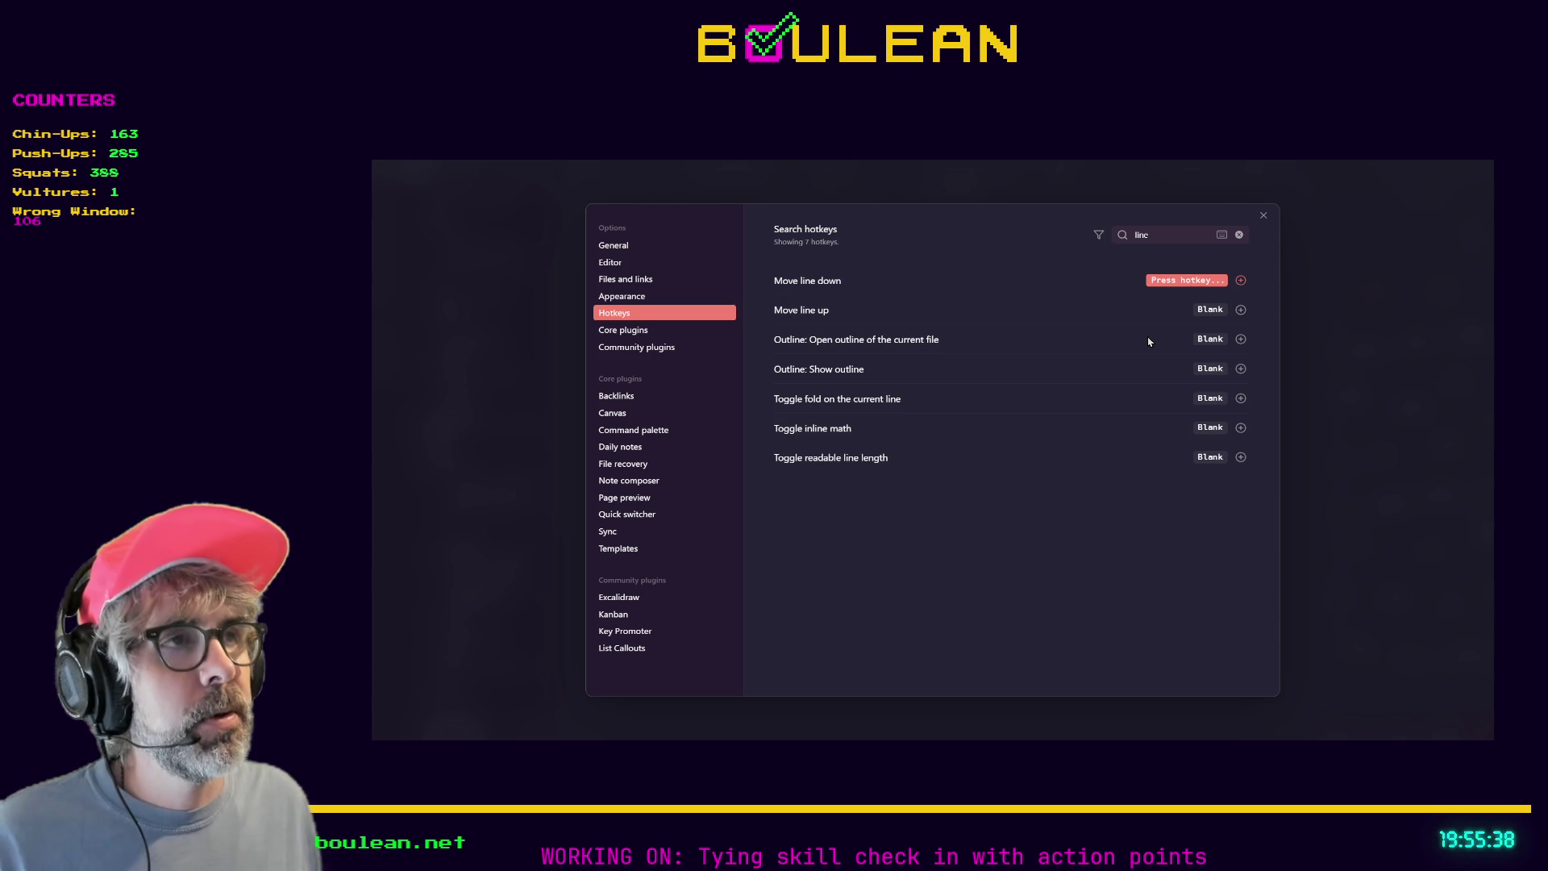
pyautogui.hotkey('ctrl', 'n')
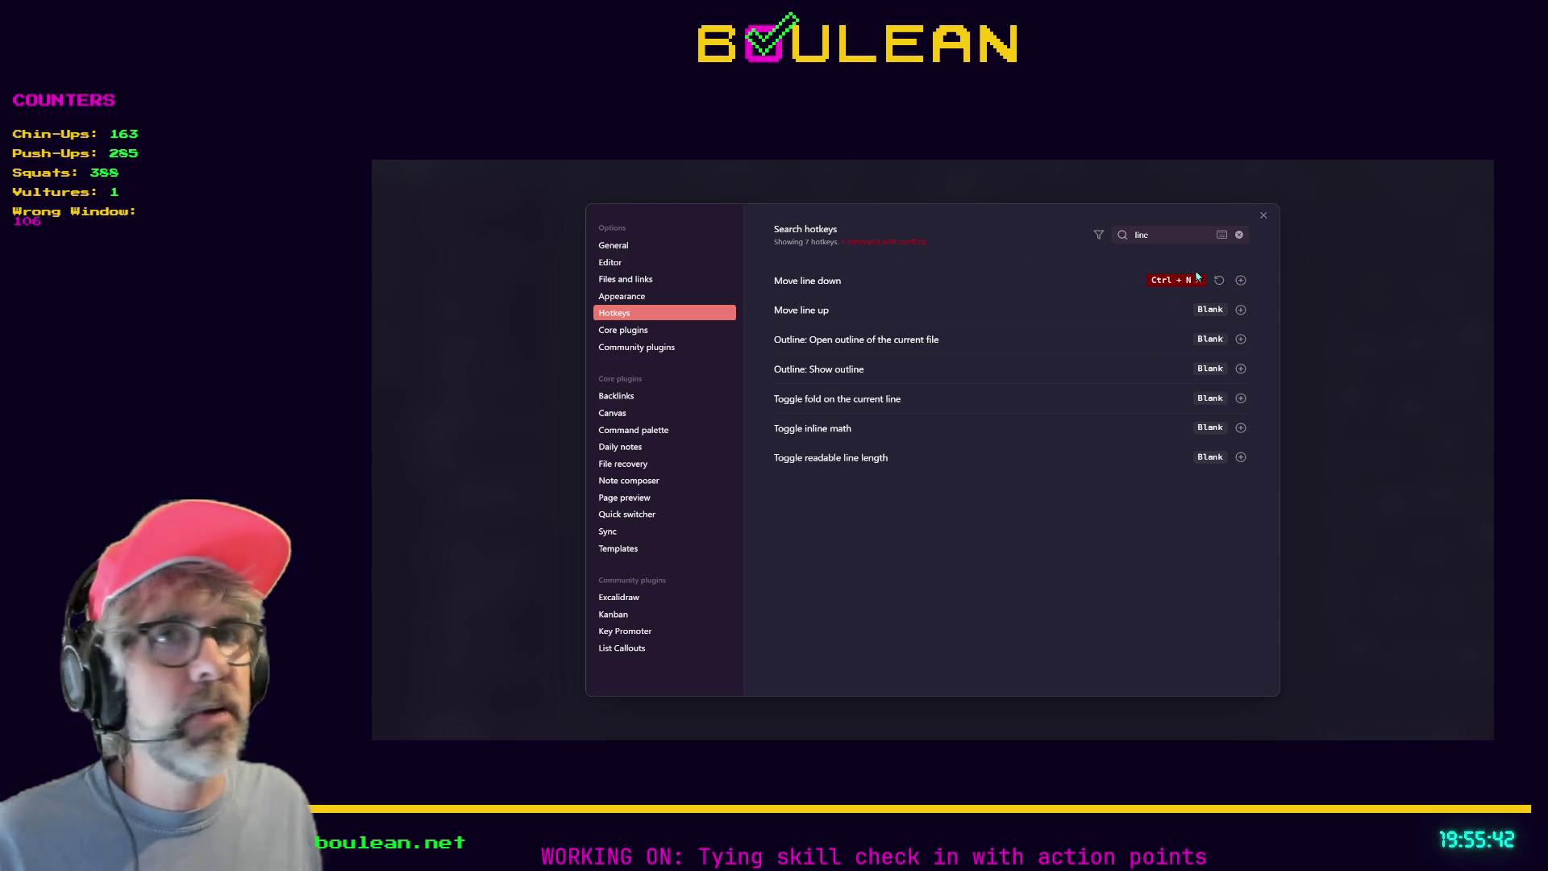
pyautogui.click(1198, 280)
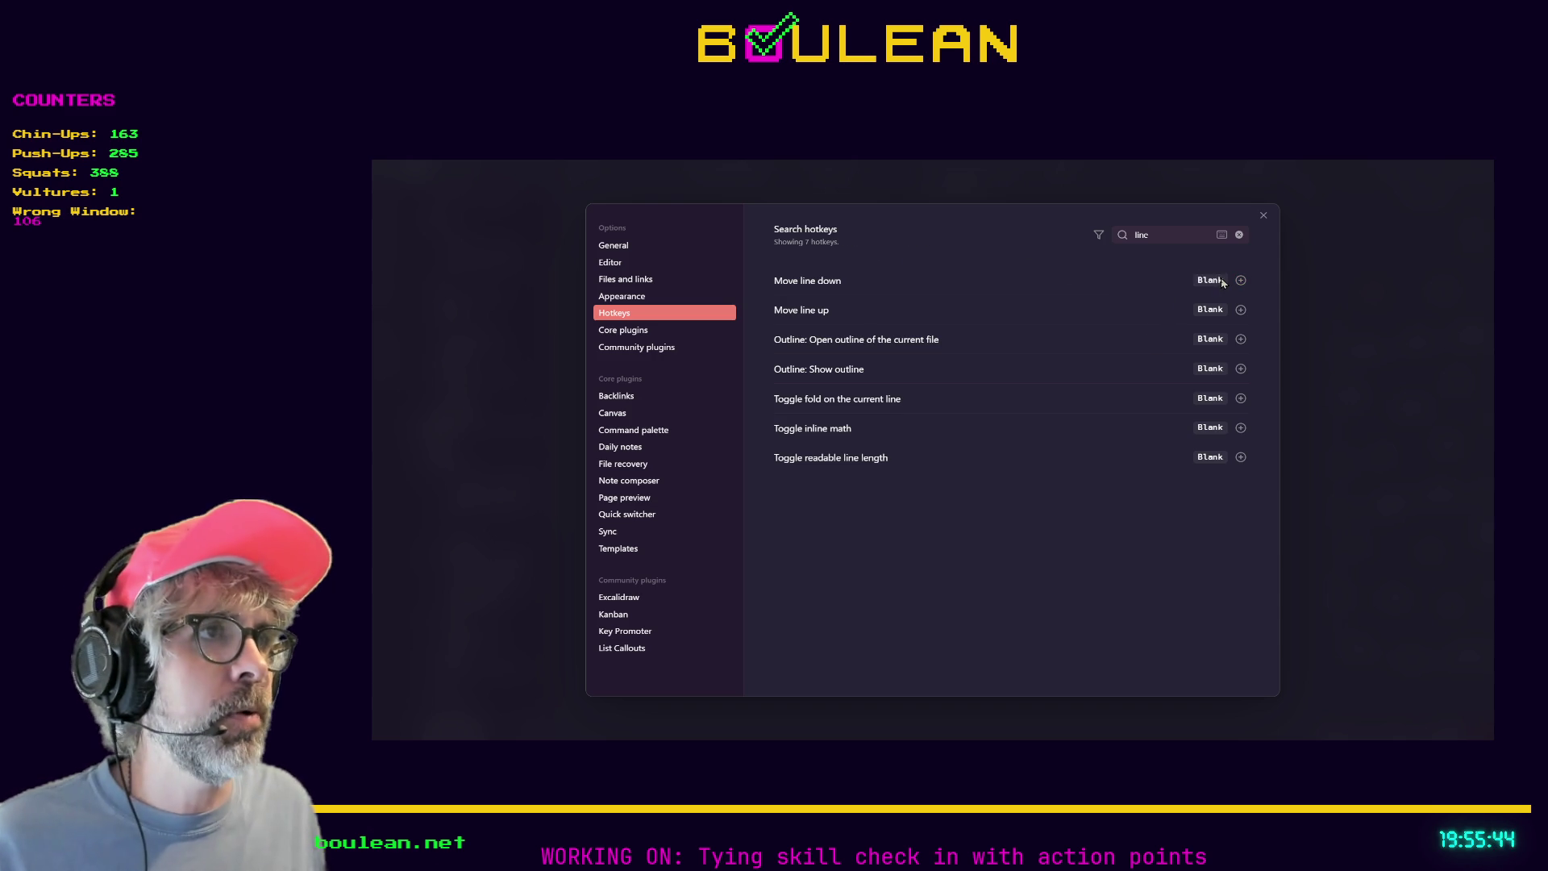
pyautogui.click(1241, 282)
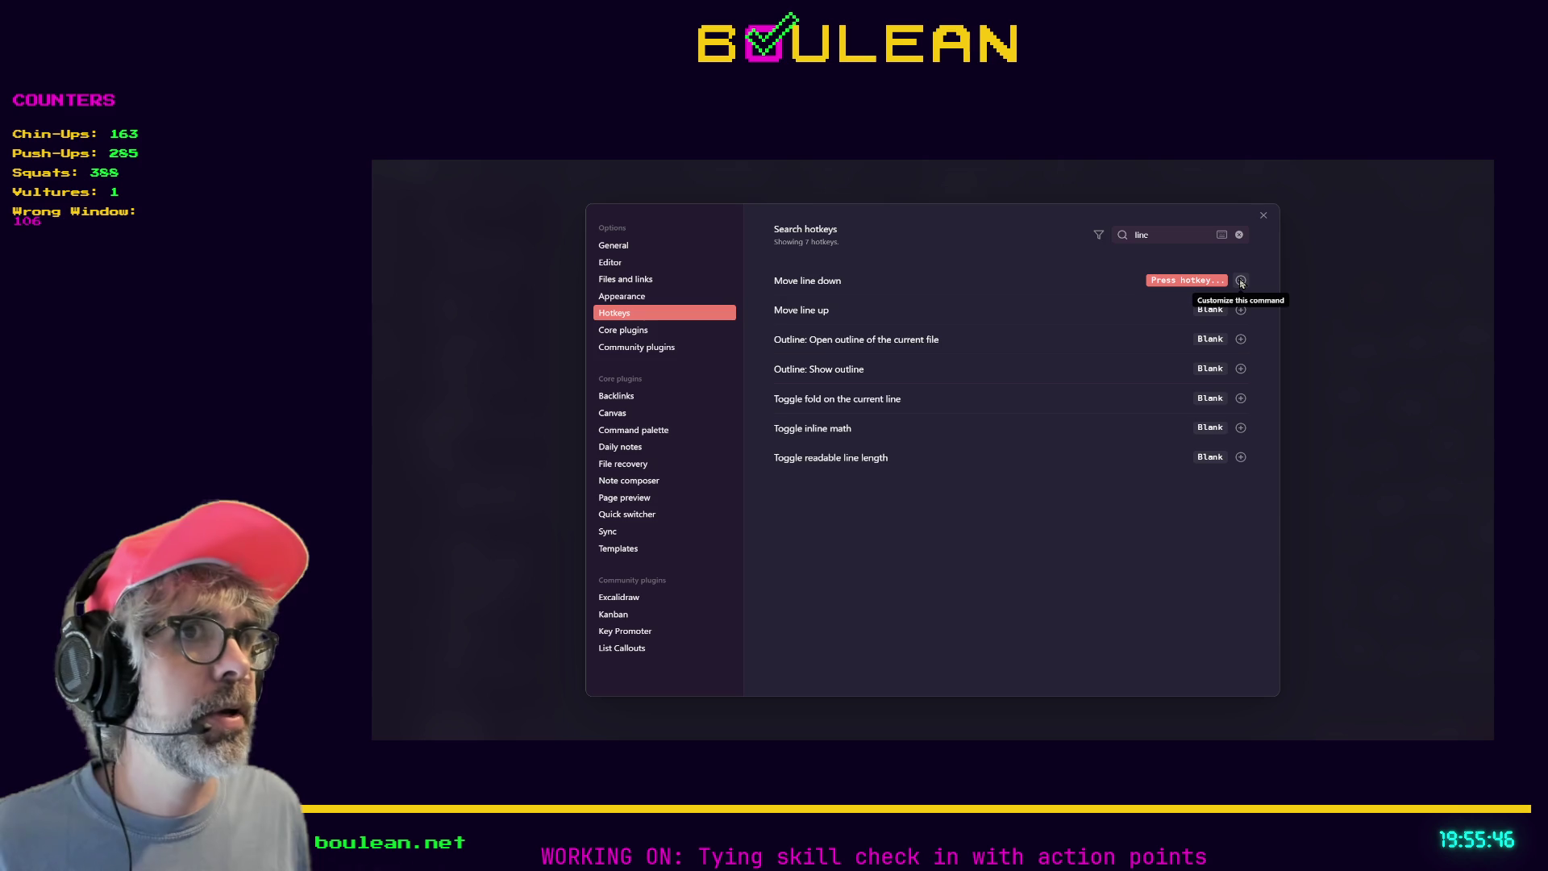
pyautogui.hotkey('alt', 'Down')
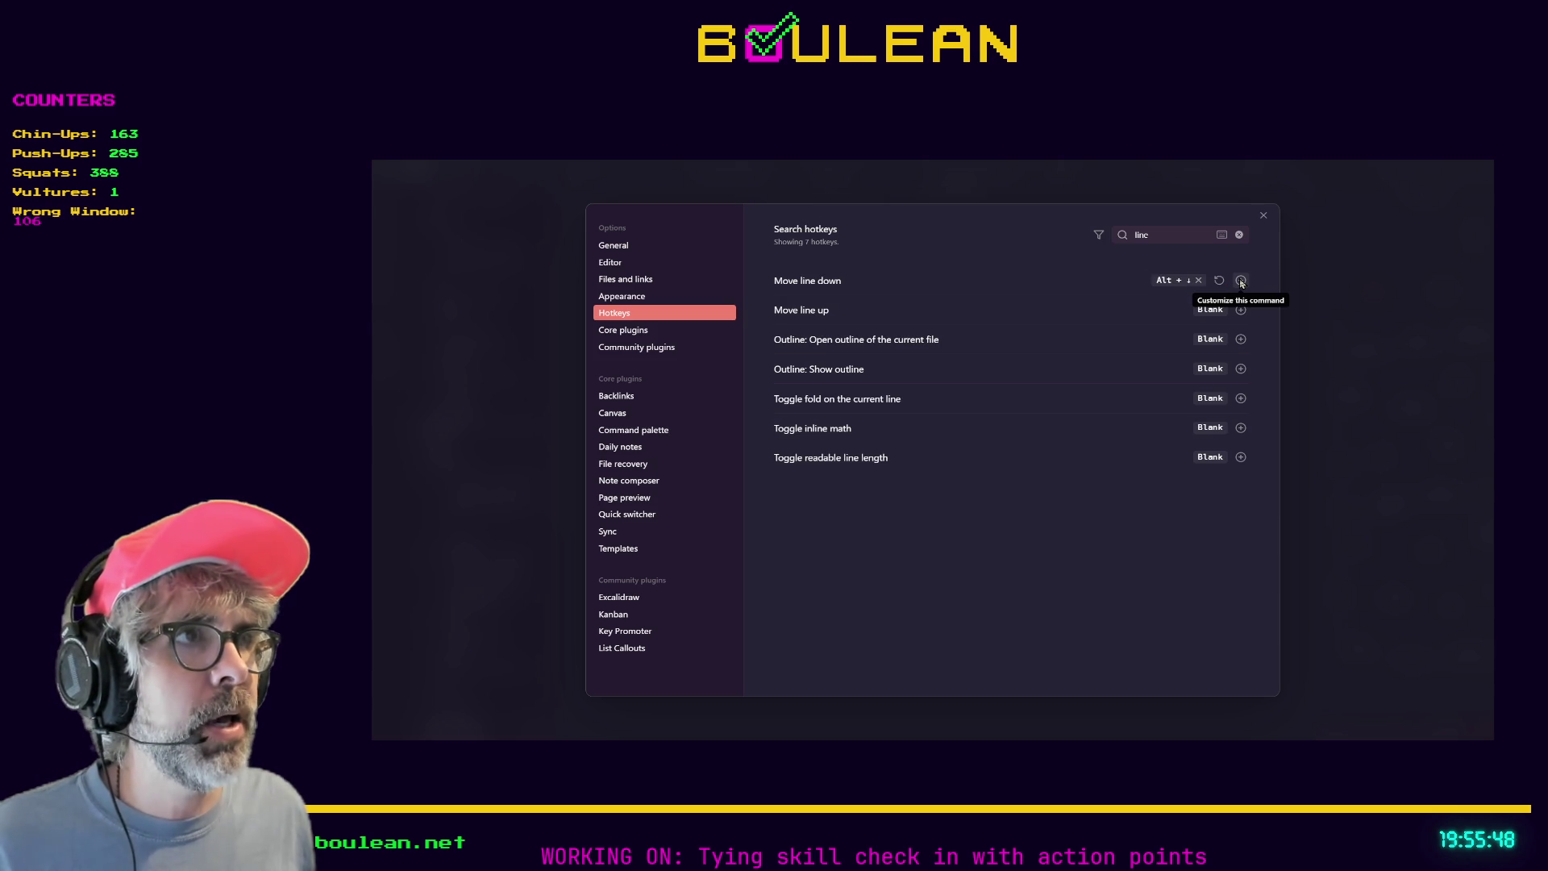
pyautogui.click(1240, 314)
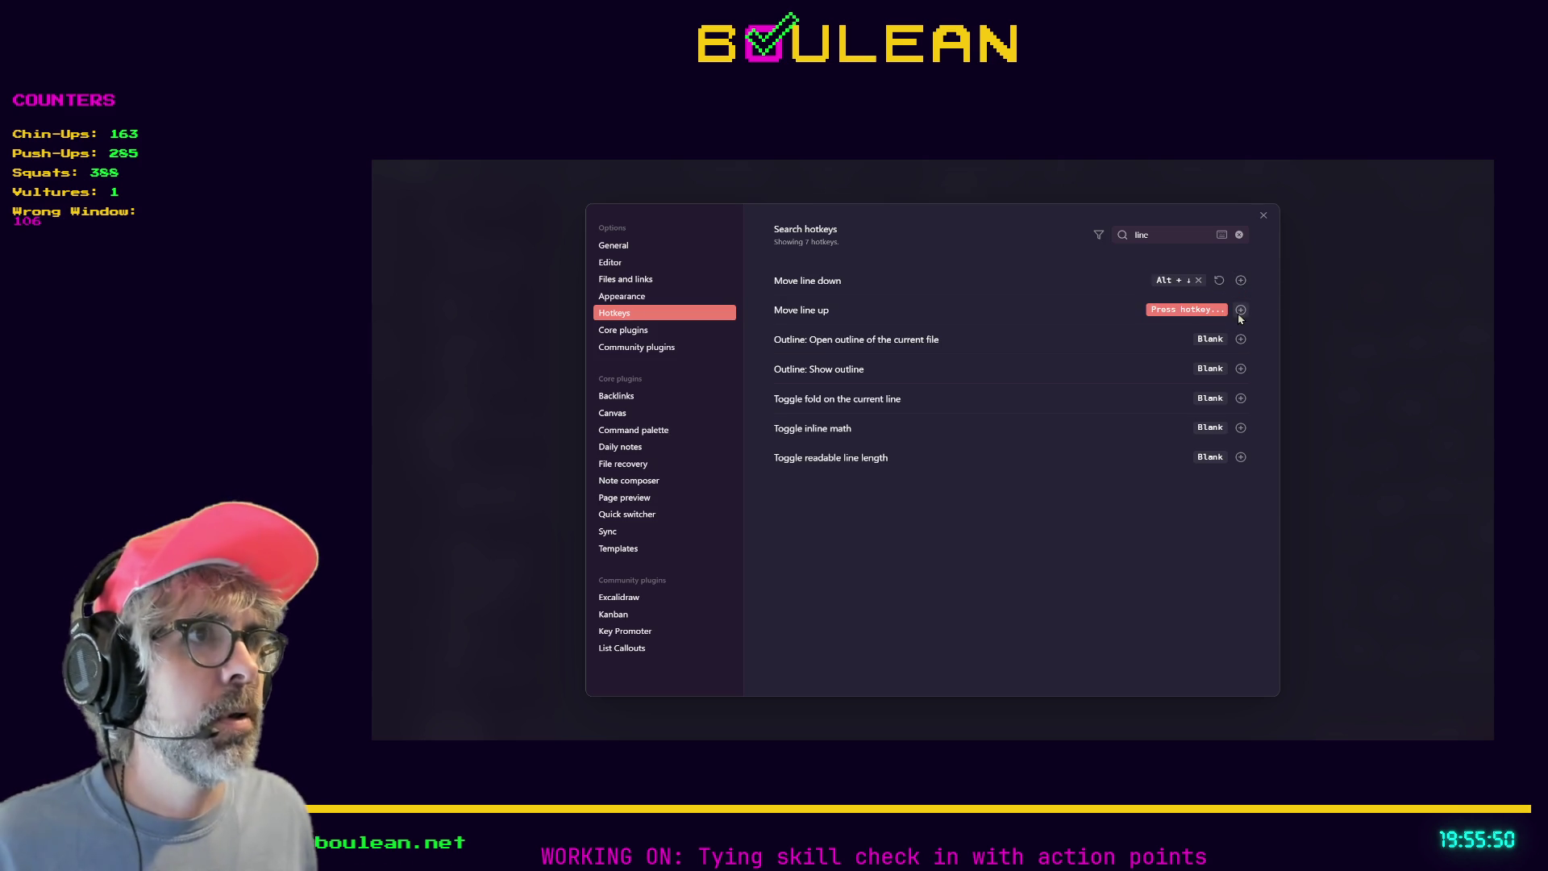
pyautogui.hotkey('alt', 'Up')
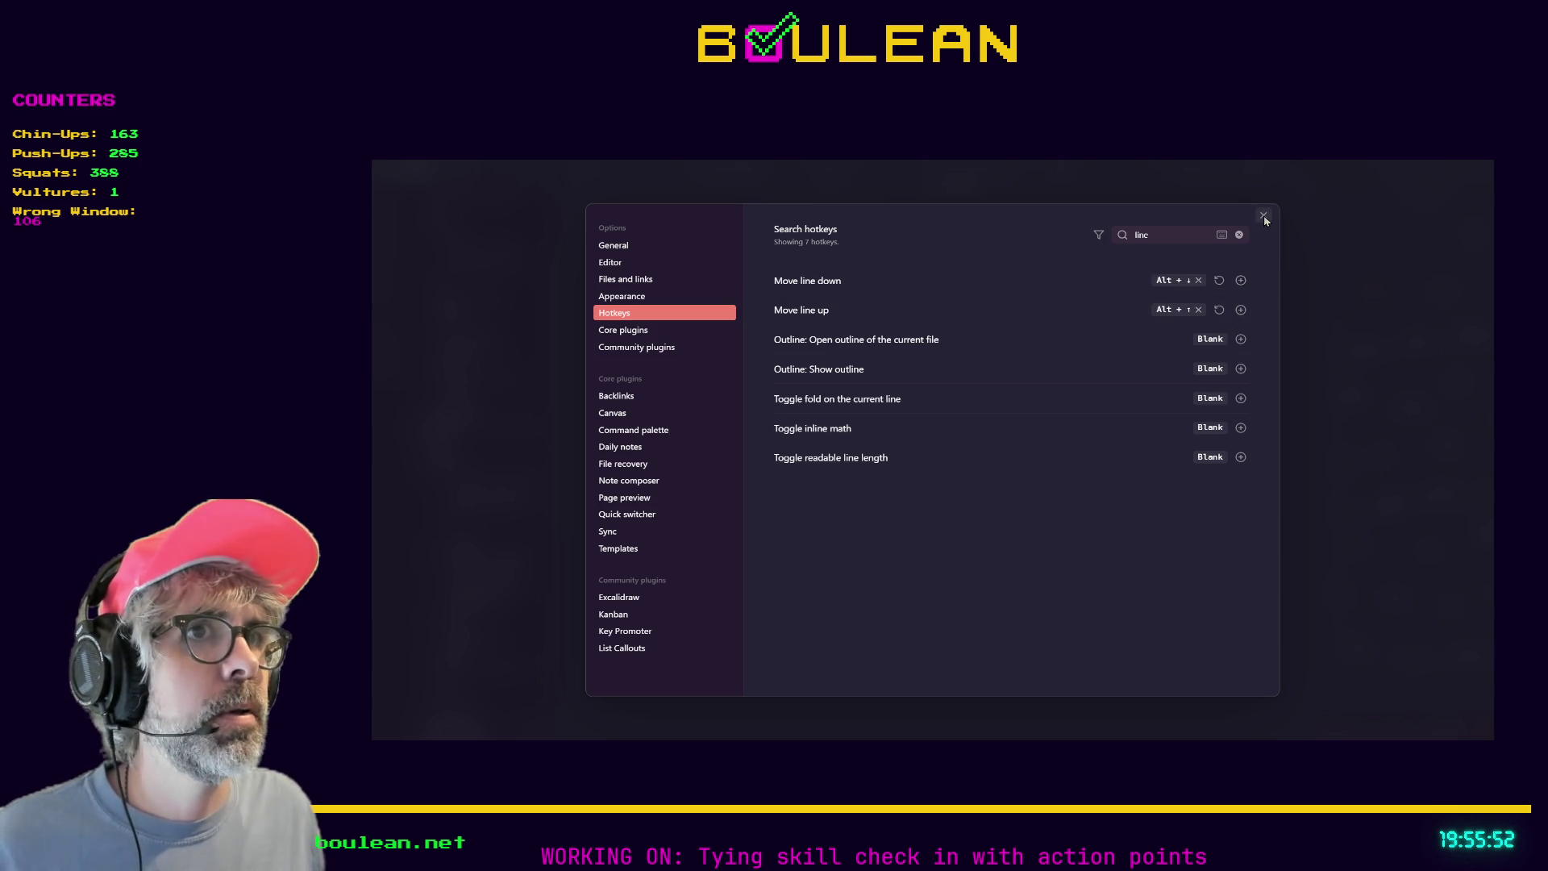
pyautogui.click(1265, 216)
pyautogui.click(879, 410)
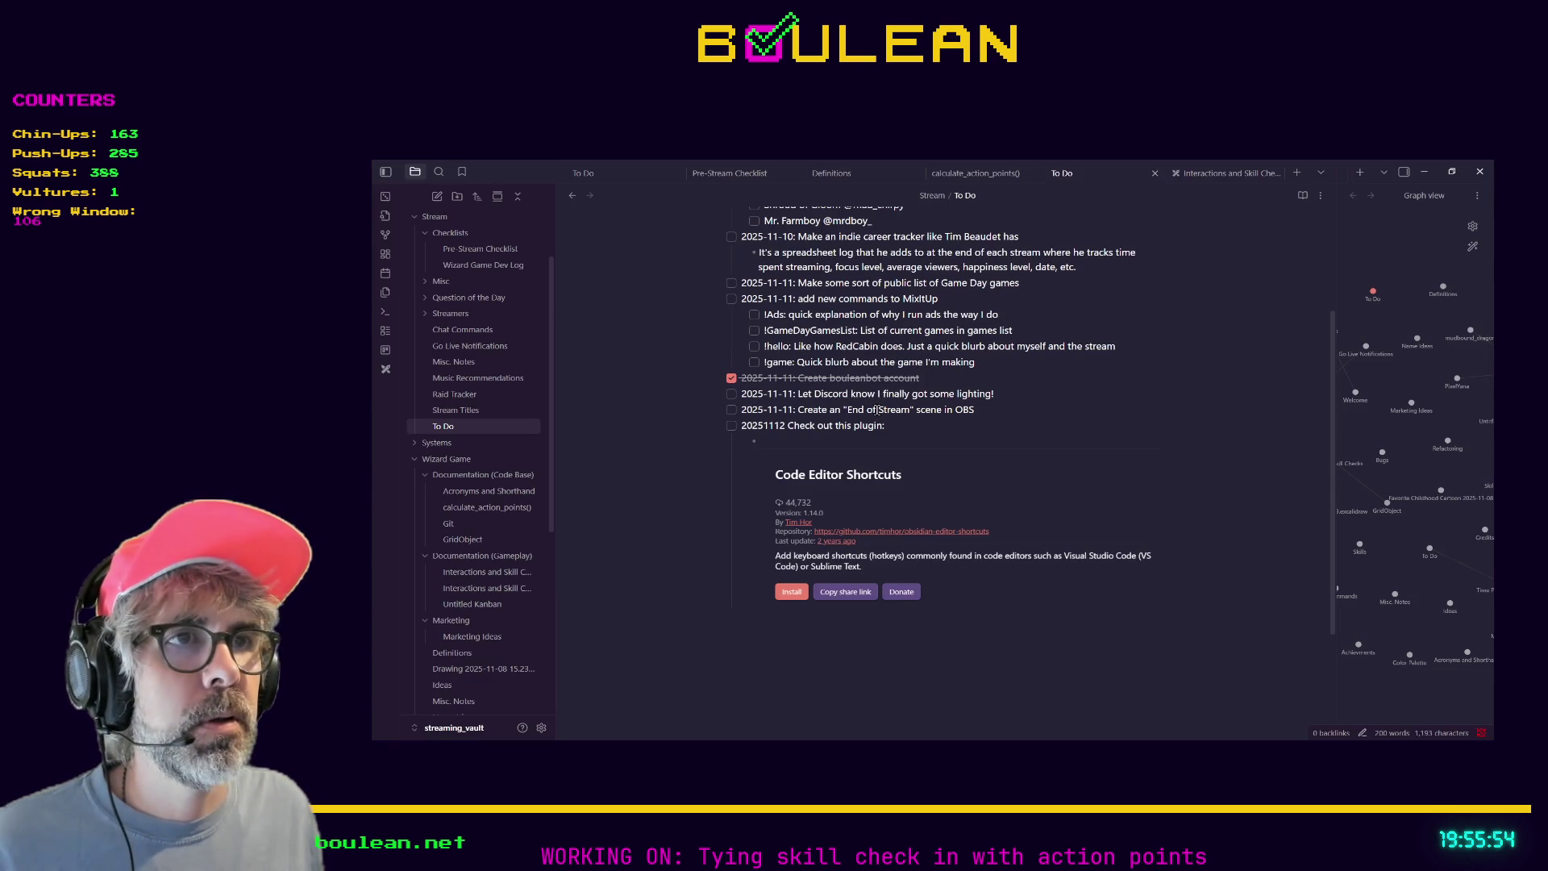
pyautogui.hotkey('alt', 'Up')
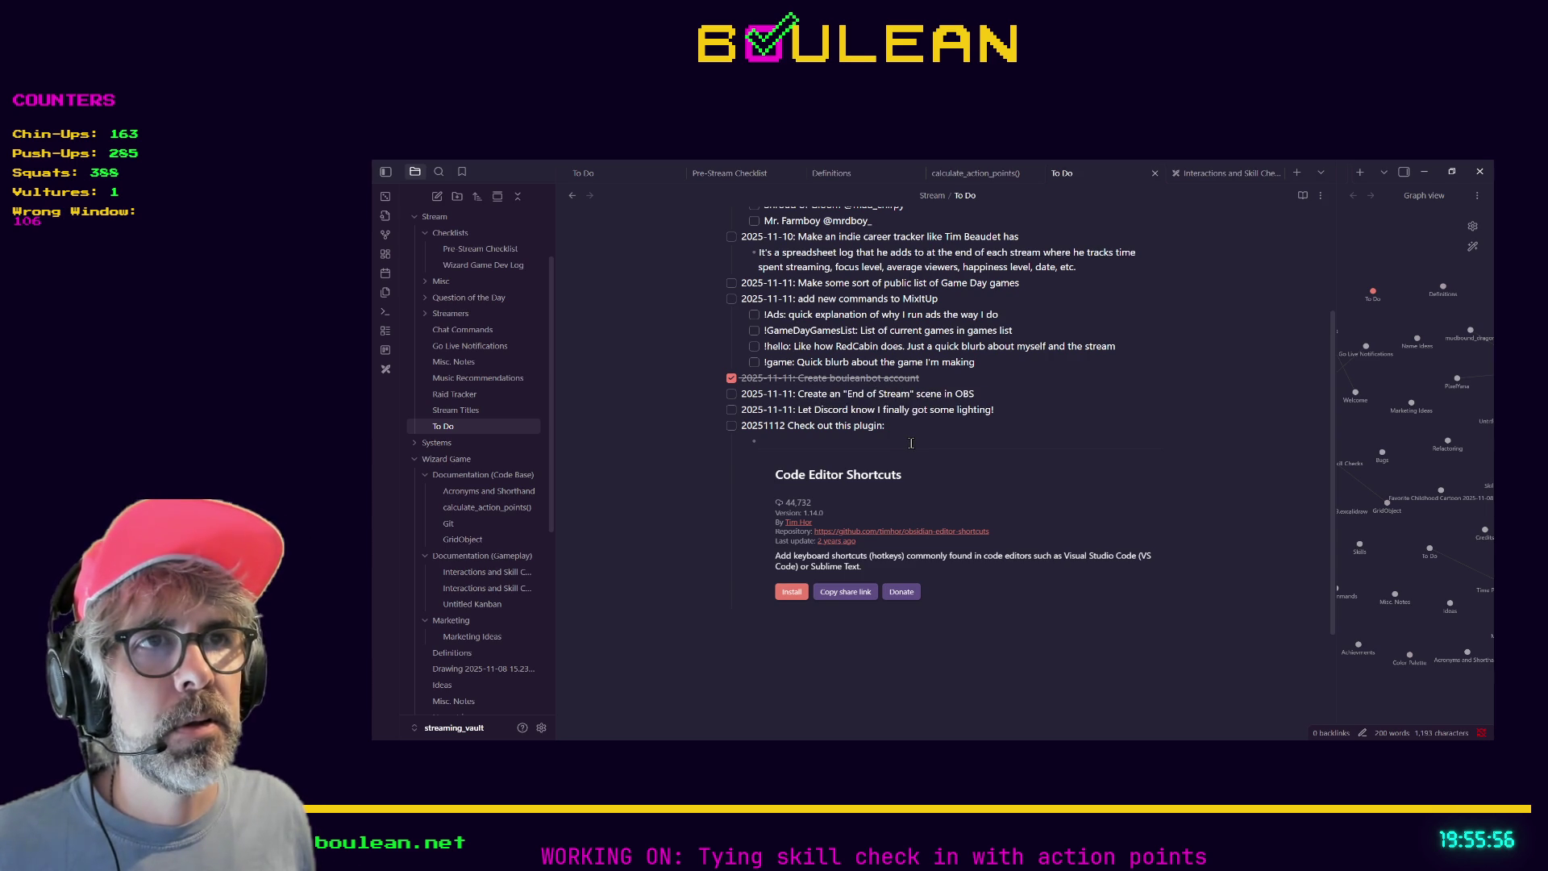
pyautogui.hotkey('alt', 'Down')
pyautogui.hotkey('alt', 'Up')
pyautogui.hotkey('alt', 'Down')
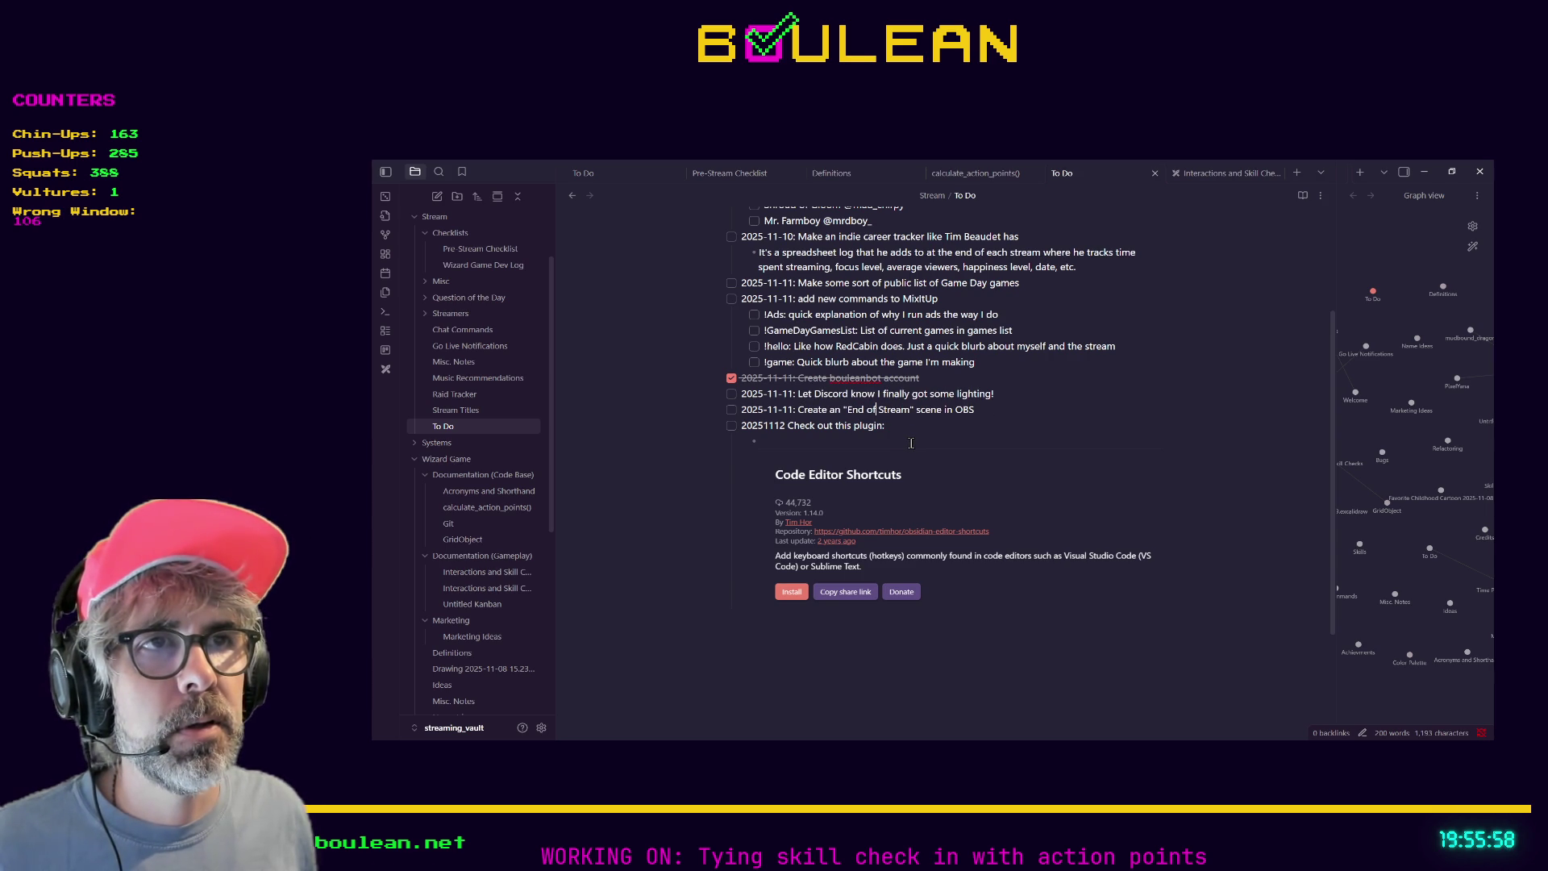
pyautogui.hotkey('alt', 'Up')
pyautogui.hotkey('alt', 'Down')
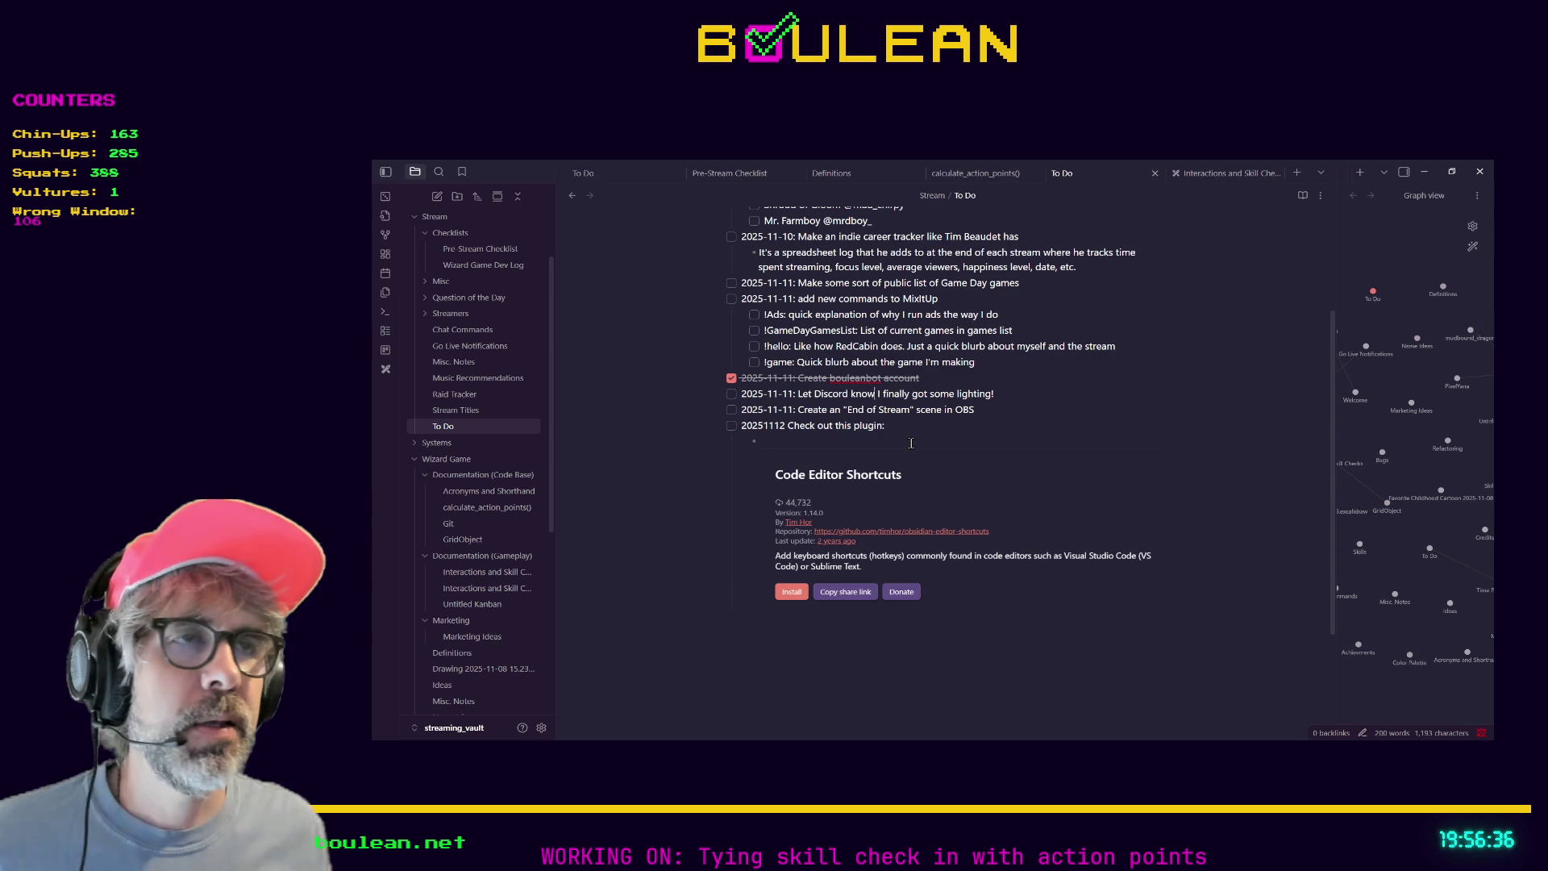
# Scroll up in the To Do note and place the caret in the Game Day games list.
pyautogui.scroll(3, 1018, 424)
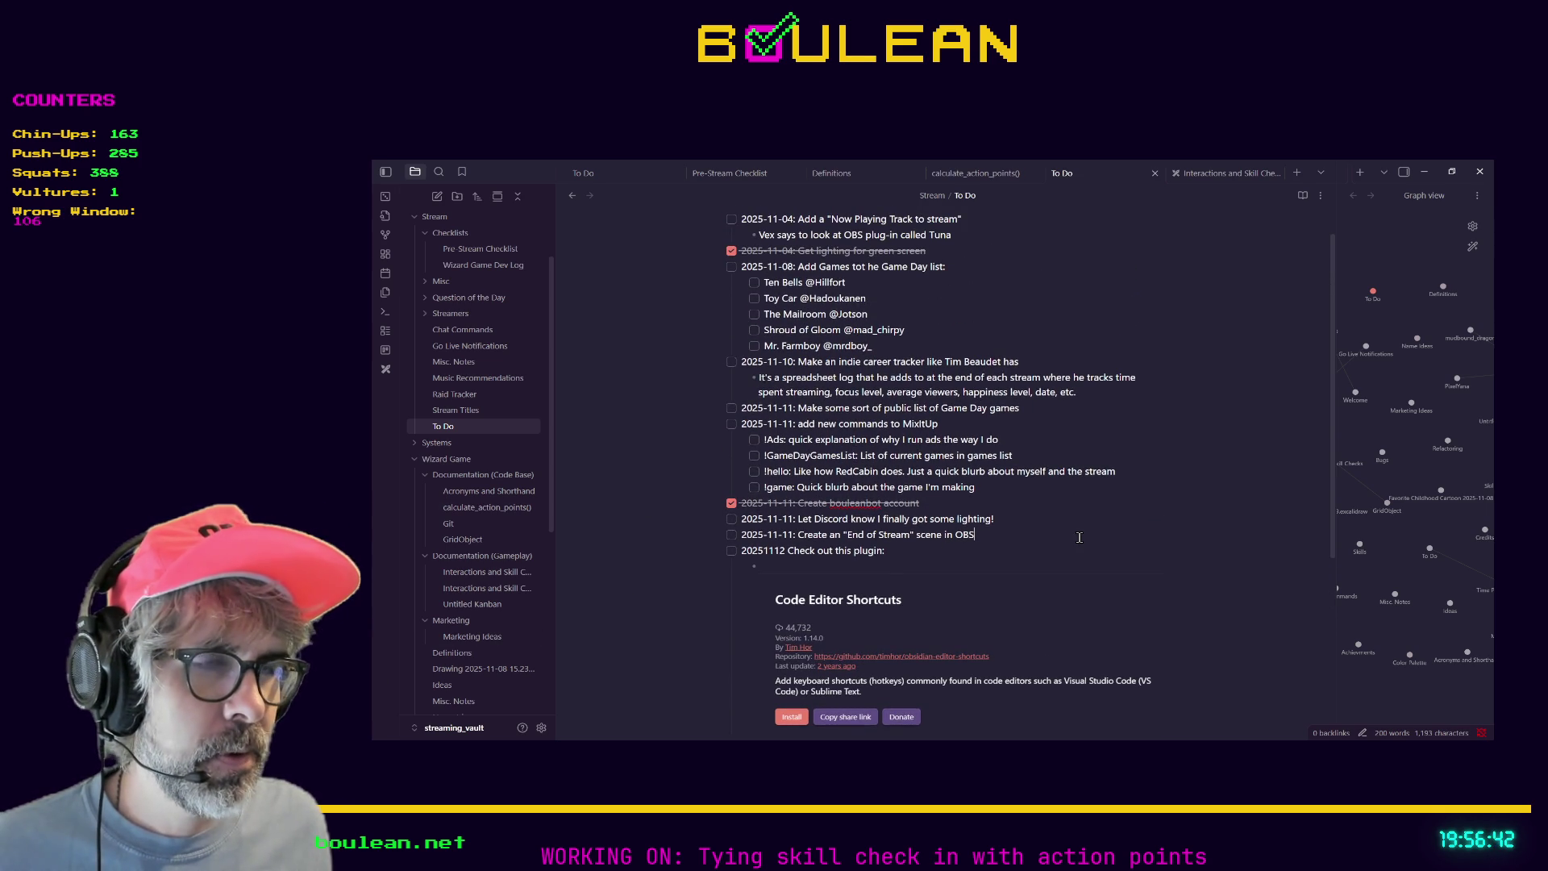
pyautogui.click(1011, 549)
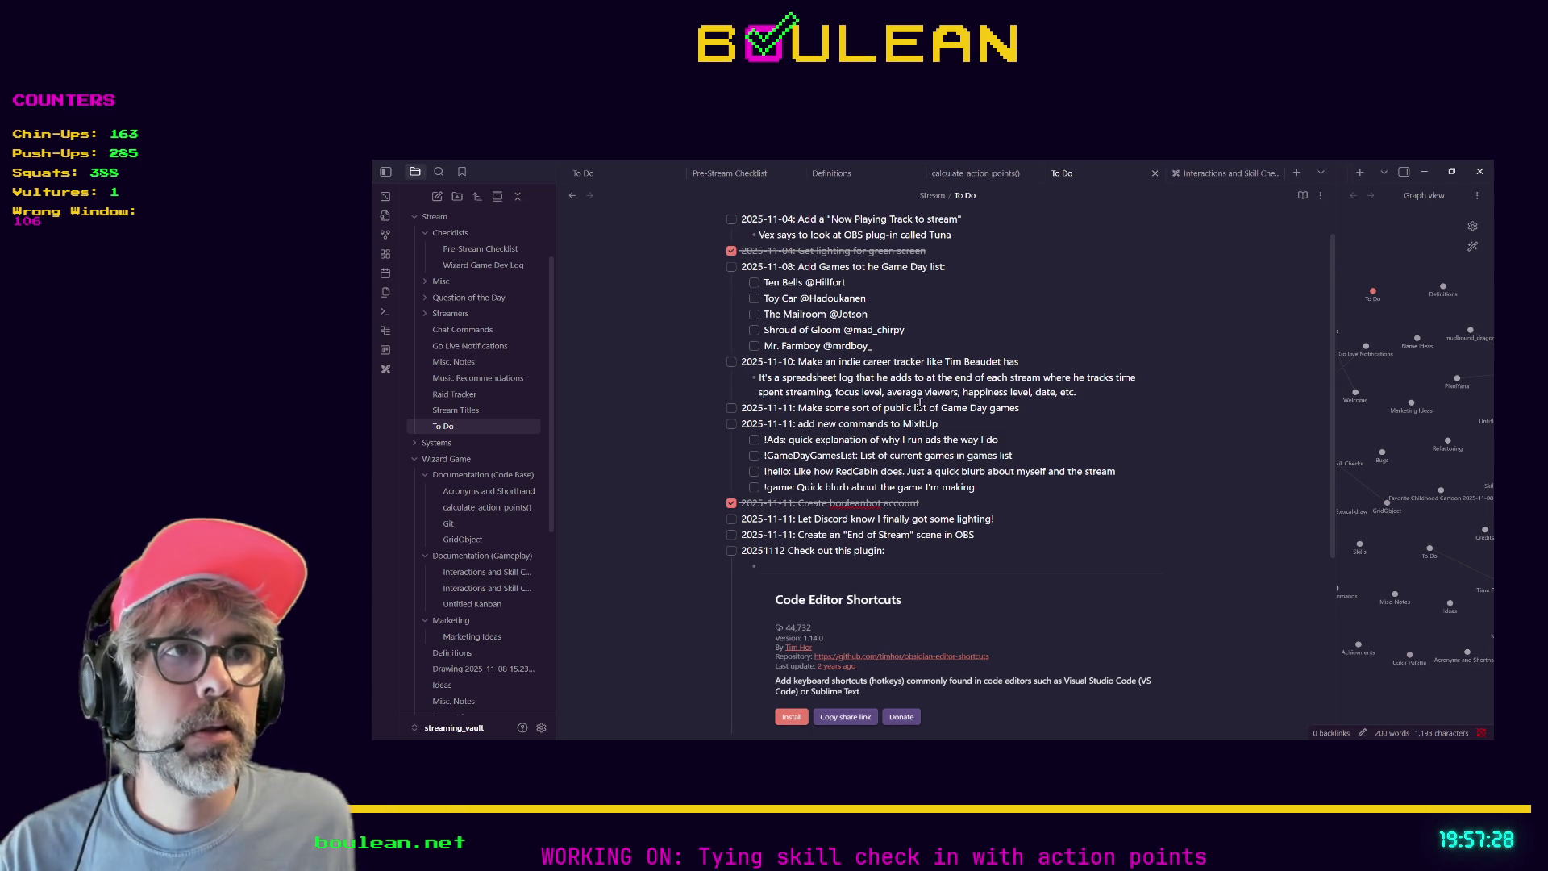
pyautogui.click(1075, 338)
# Open the Wizard Game Dev Log note via the quick switcher search 'dev'.
pyautogui.hotkey('ctrl', 'f')
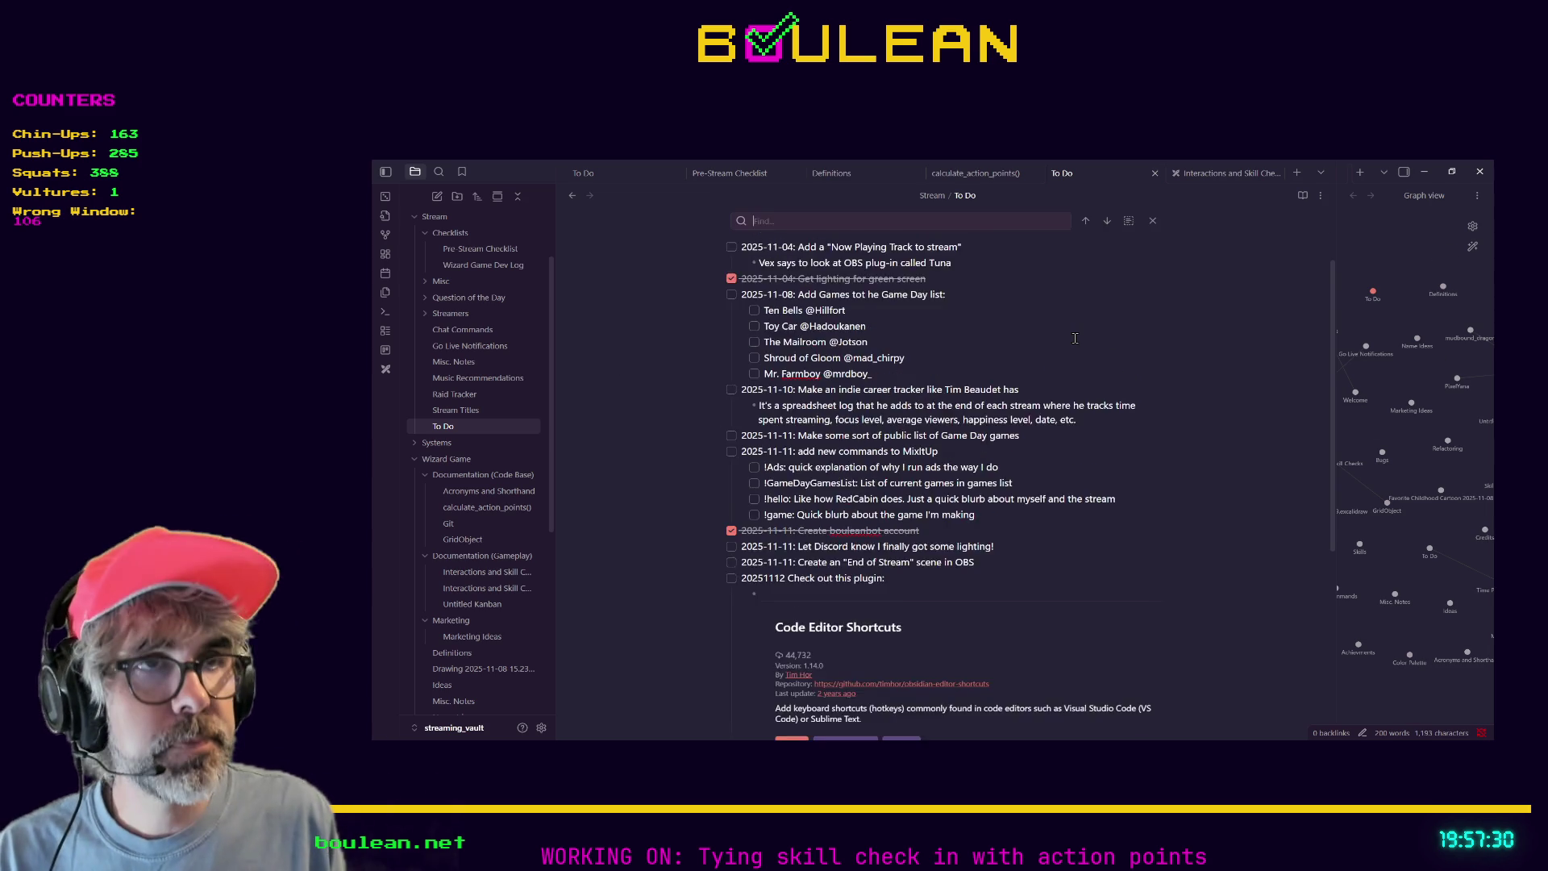
pyautogui.write('d')
pyautogui.press('BackSpace')
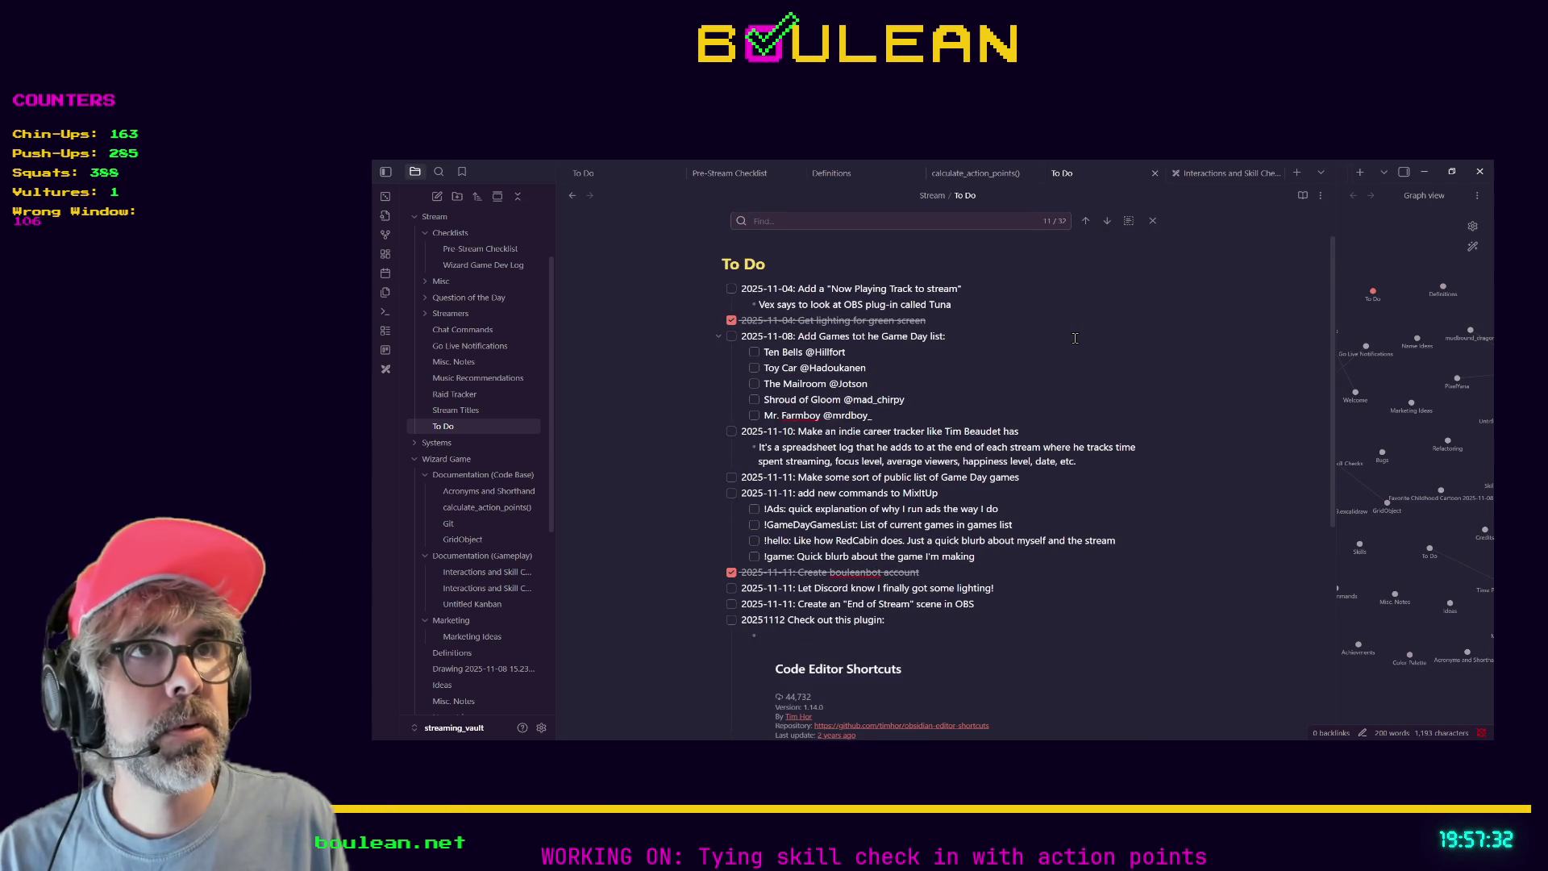
pyautogui.hotkey('ctrl', 'o')
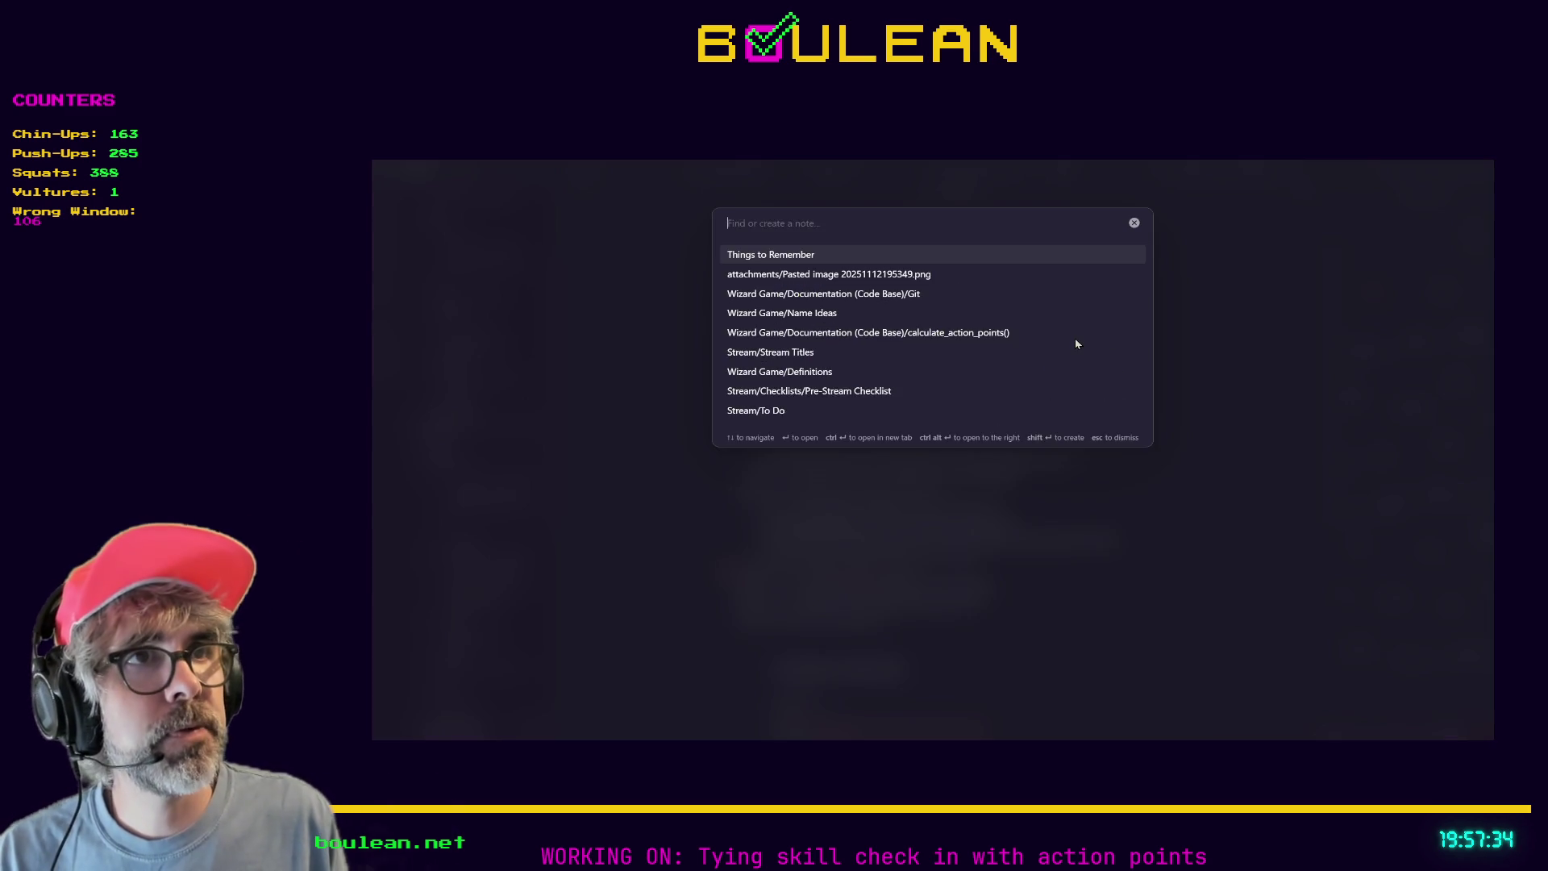
pyautogui.write('dev')
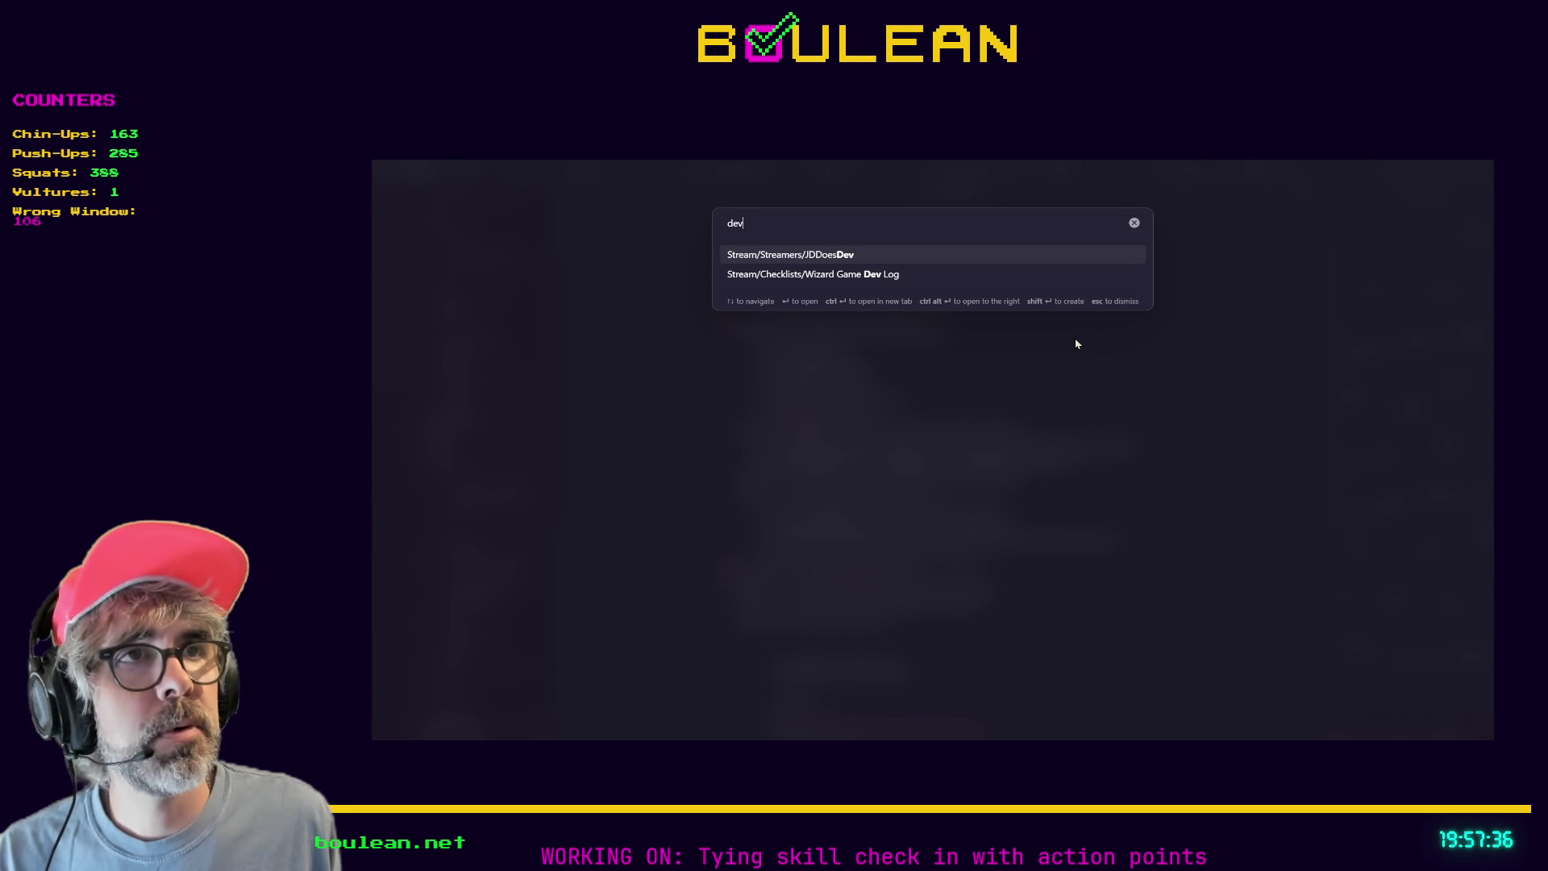
pyautogui.press('Down')
pyautogui.press('Return')
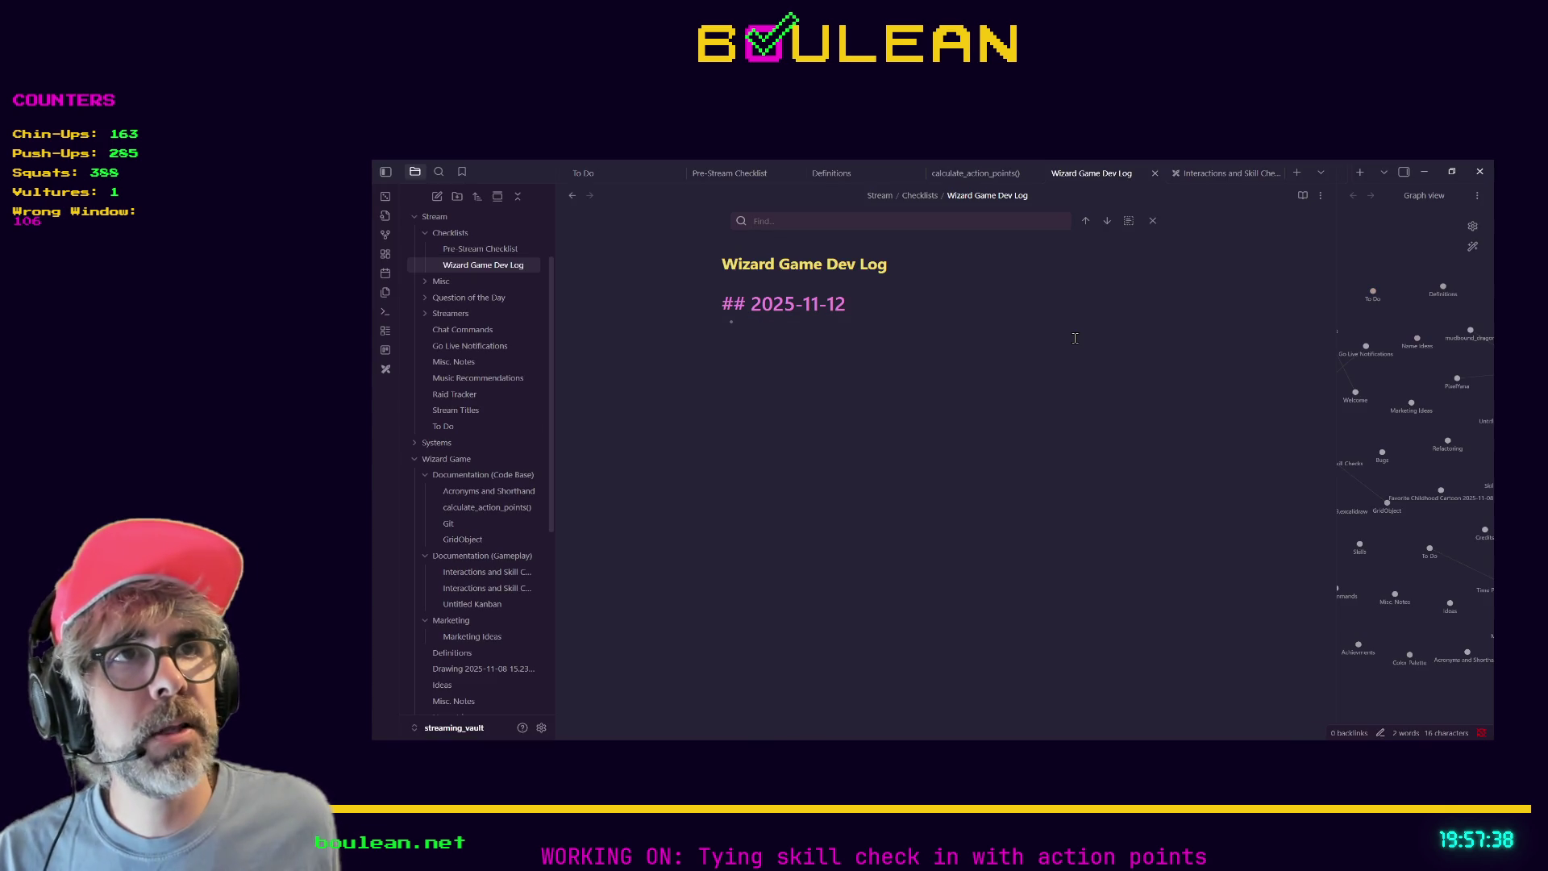
# Rename the note's title to Outcaster Dev Log and begin a 'Setup' bullet under 2025-11-12.
pyautogui.click(822, 263)
pyautogui.hotkey('shift', 'Home')
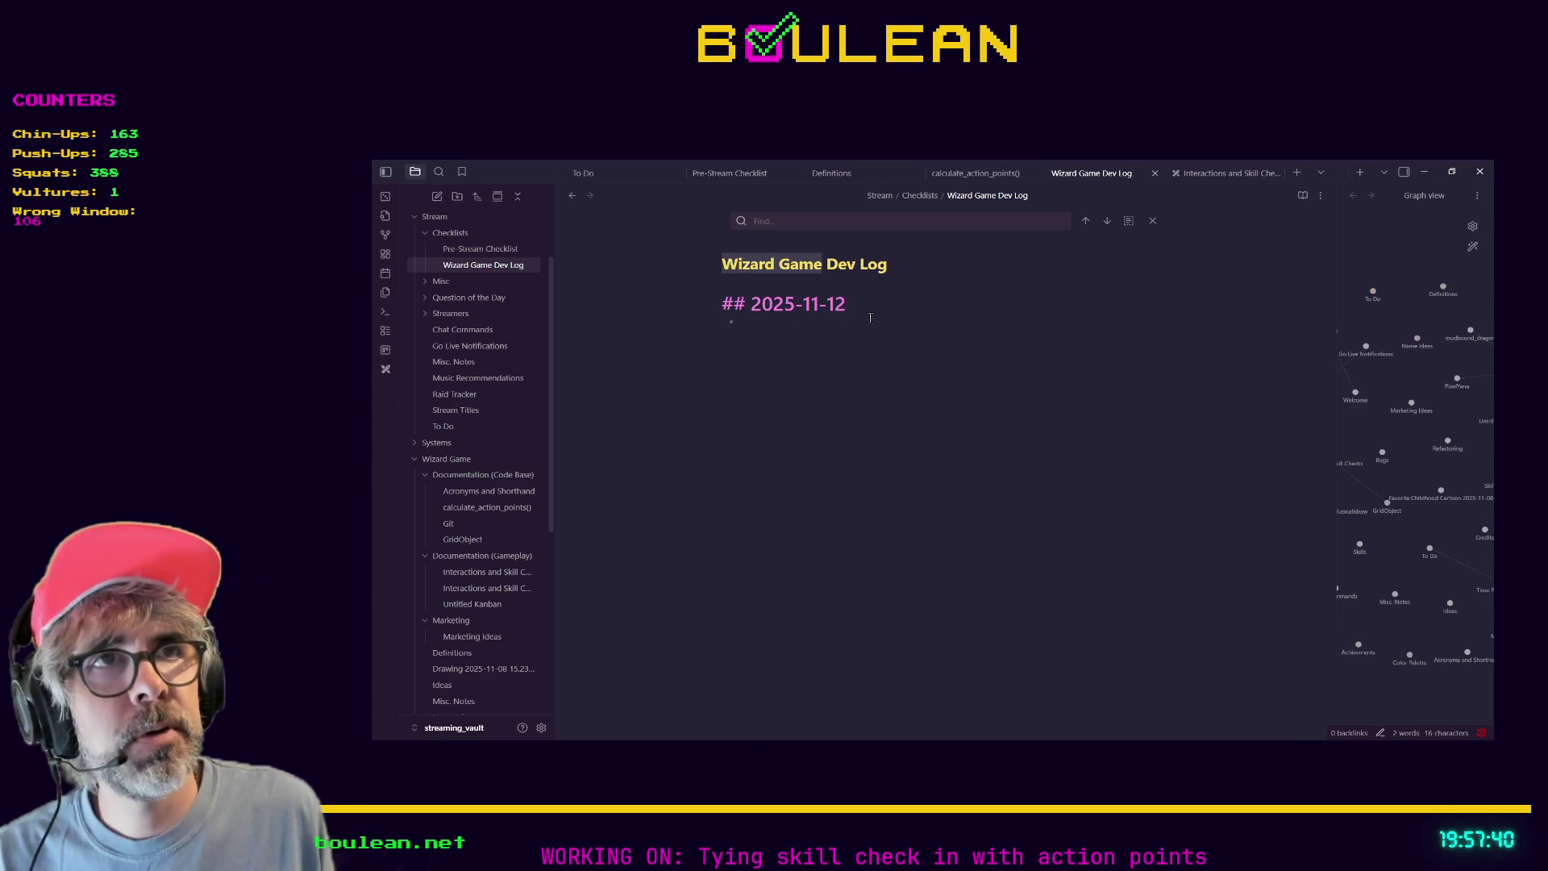
pyautogui.write('Outcas')
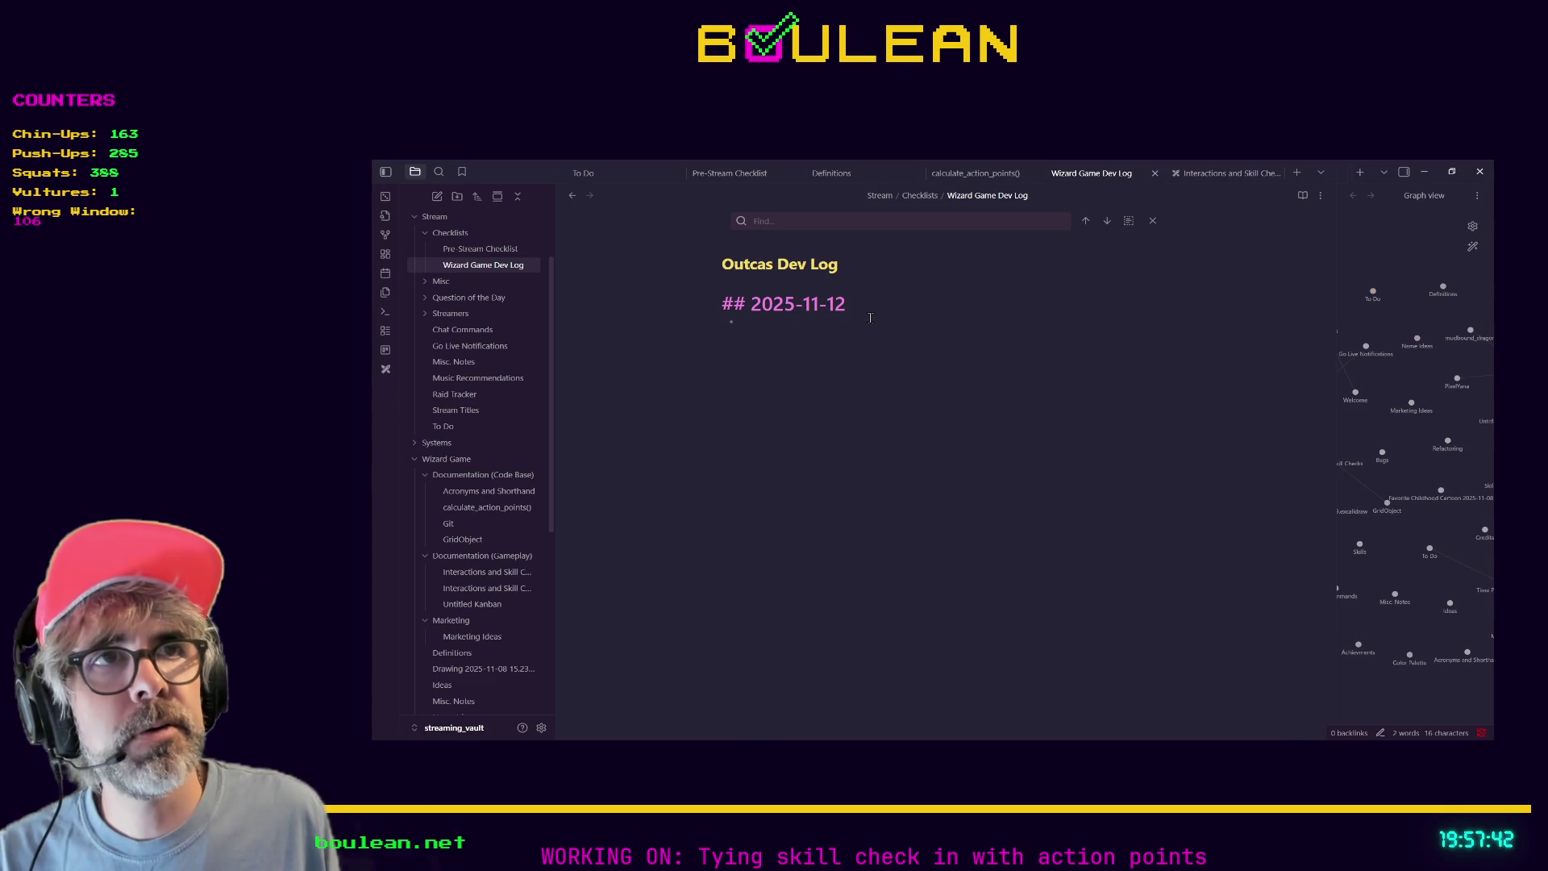
pyautogui.write('ter')
pyautogui.click(860, 327)
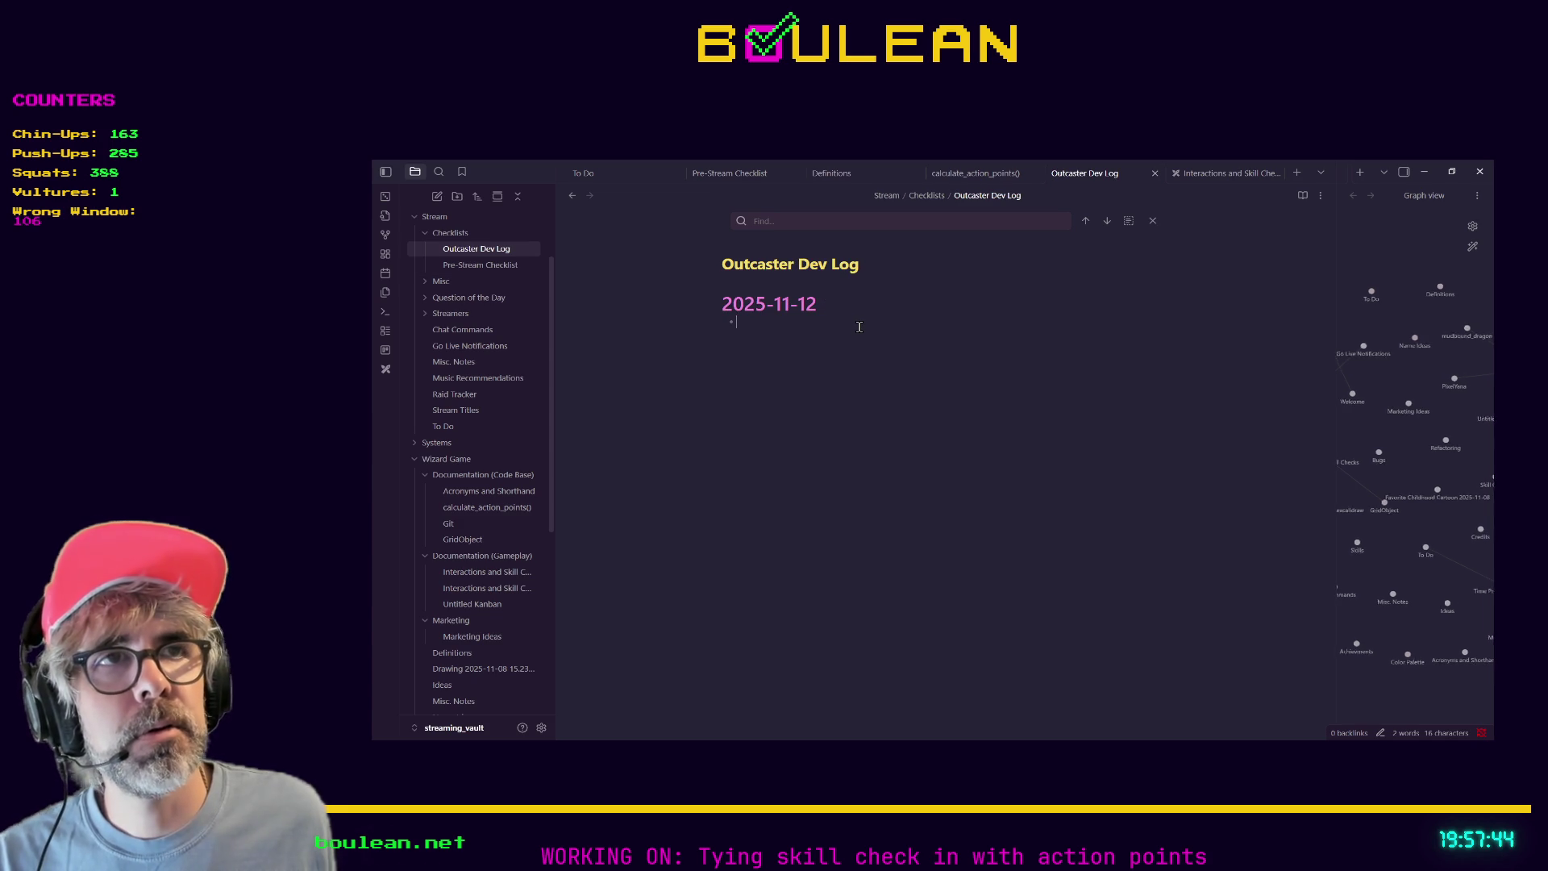
pyautogui.write('Setup')
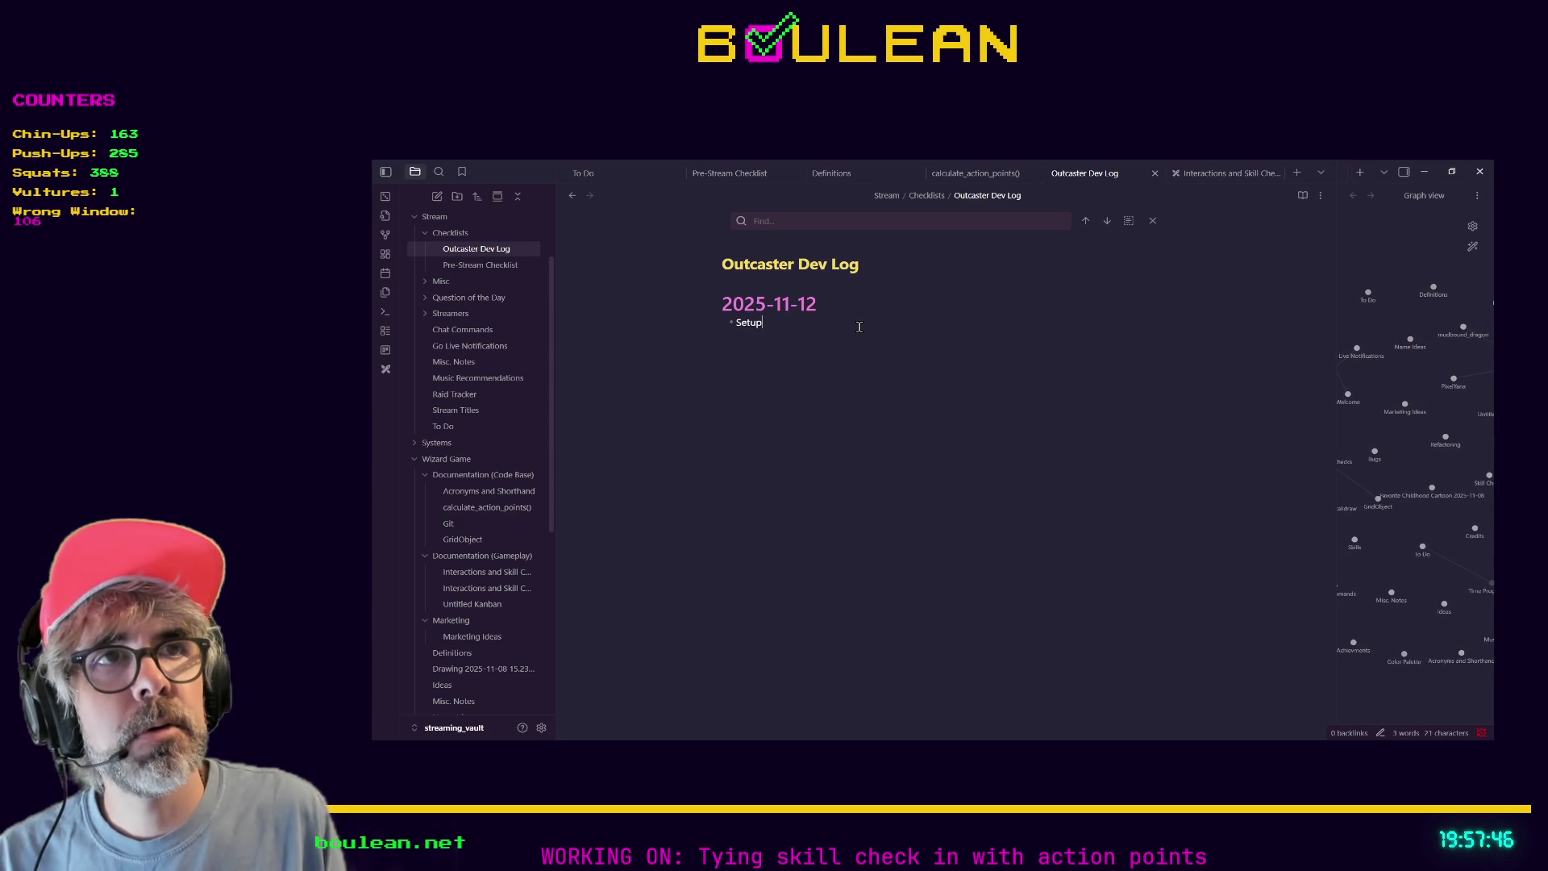
pyautogui.write(' a n')
# Rewrite the bullet as 'Decided on a working title for the game: Outcaster' and add 'Setup remote repository'.
pyautogui.press('BackSpace')
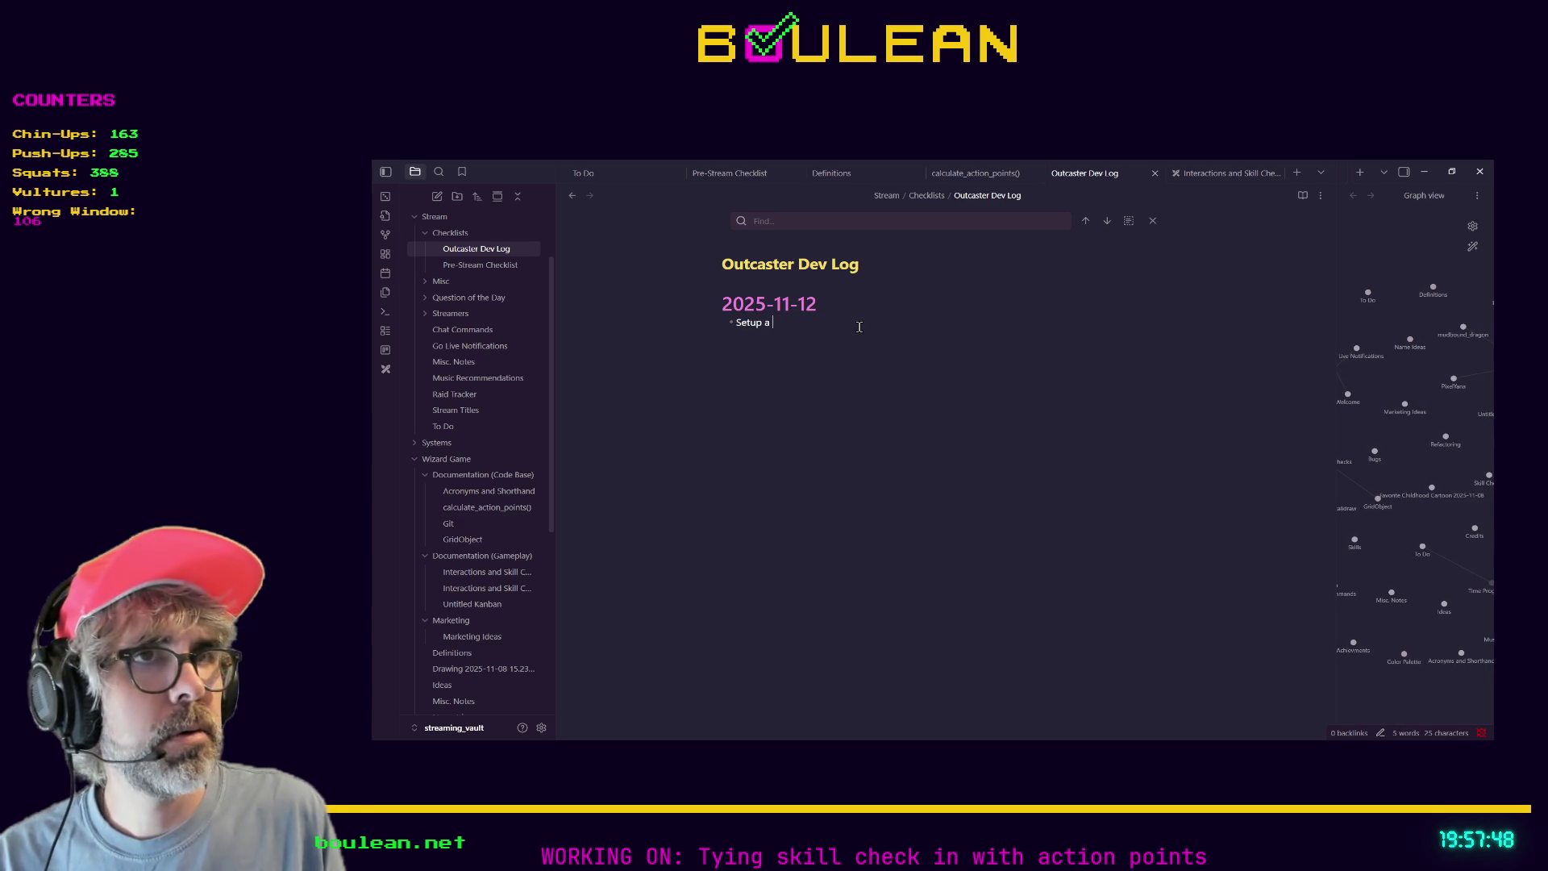
pyautogui.press('BackSpace')
pyautogui.press('BackSpace')
pyautogui.press('BackSpace')
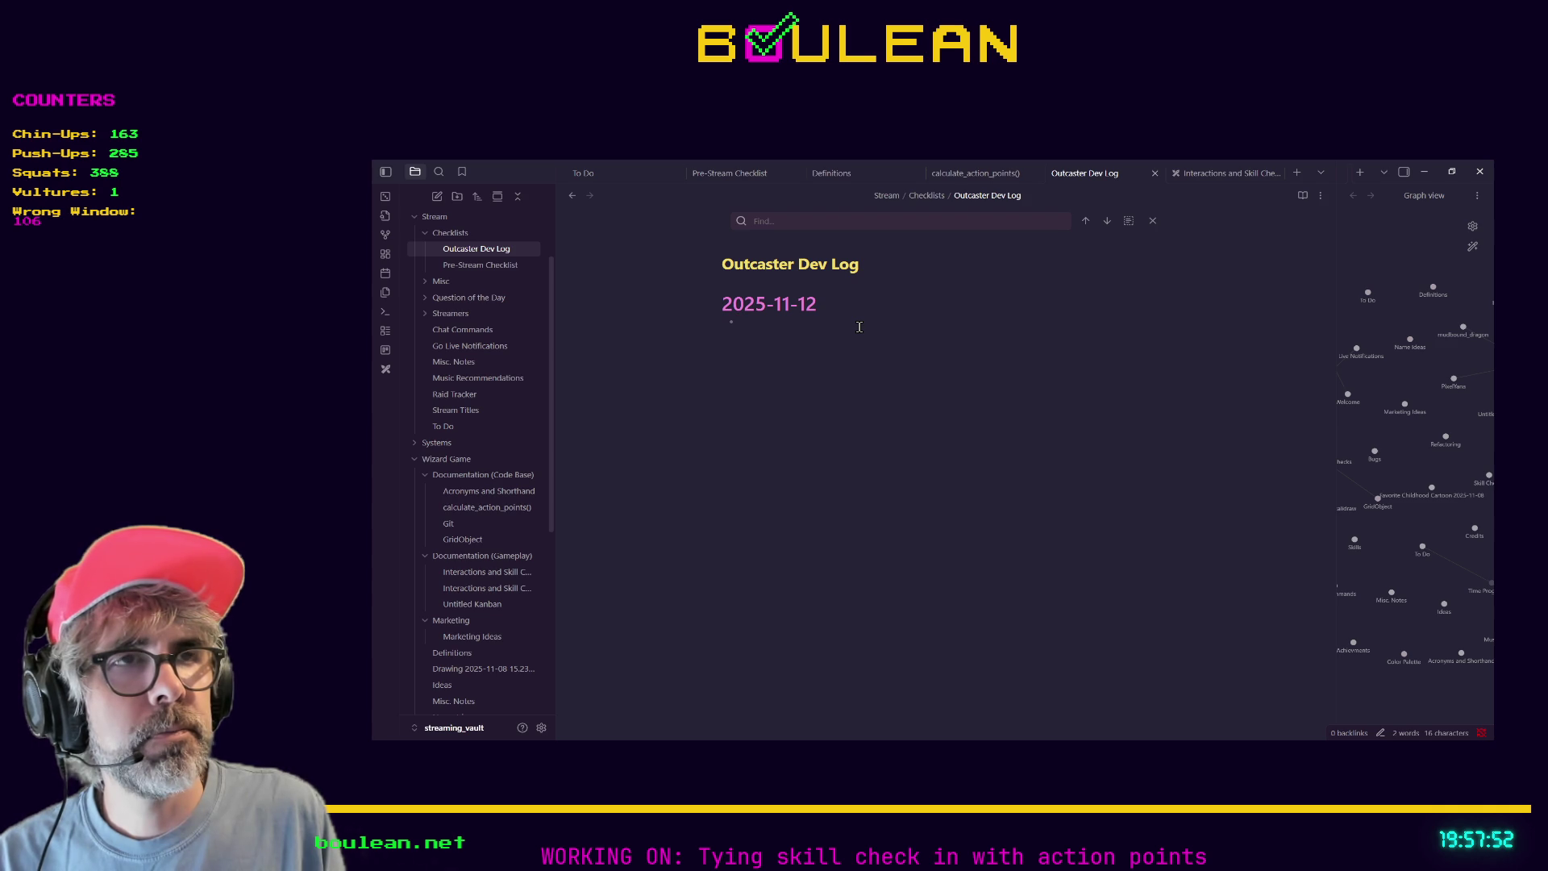
pyautogui.write('Decide')
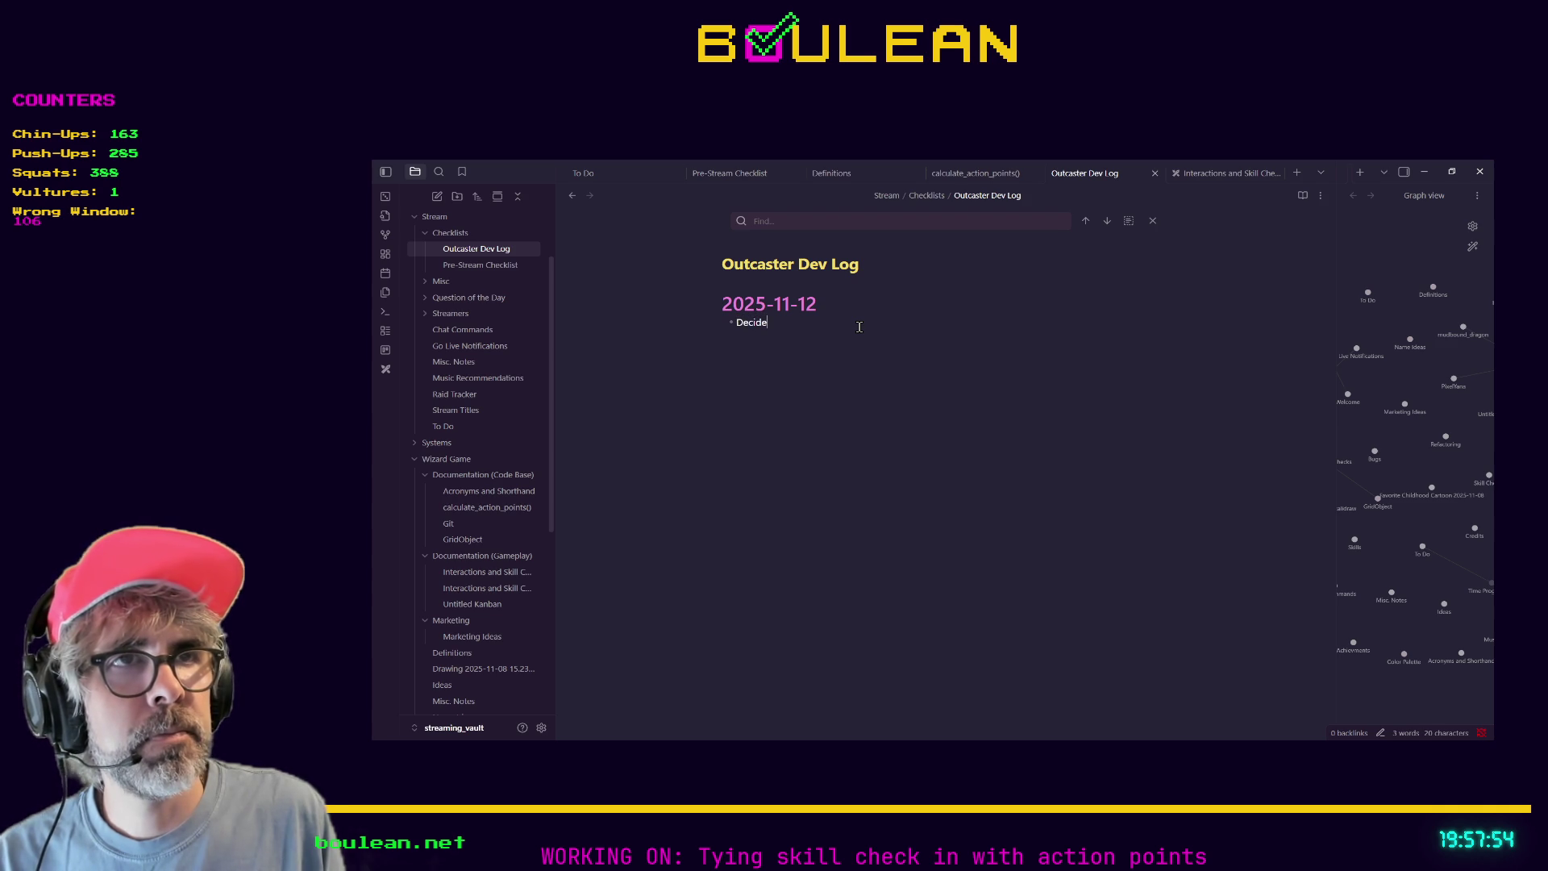
pyautogui.write('d on a working')
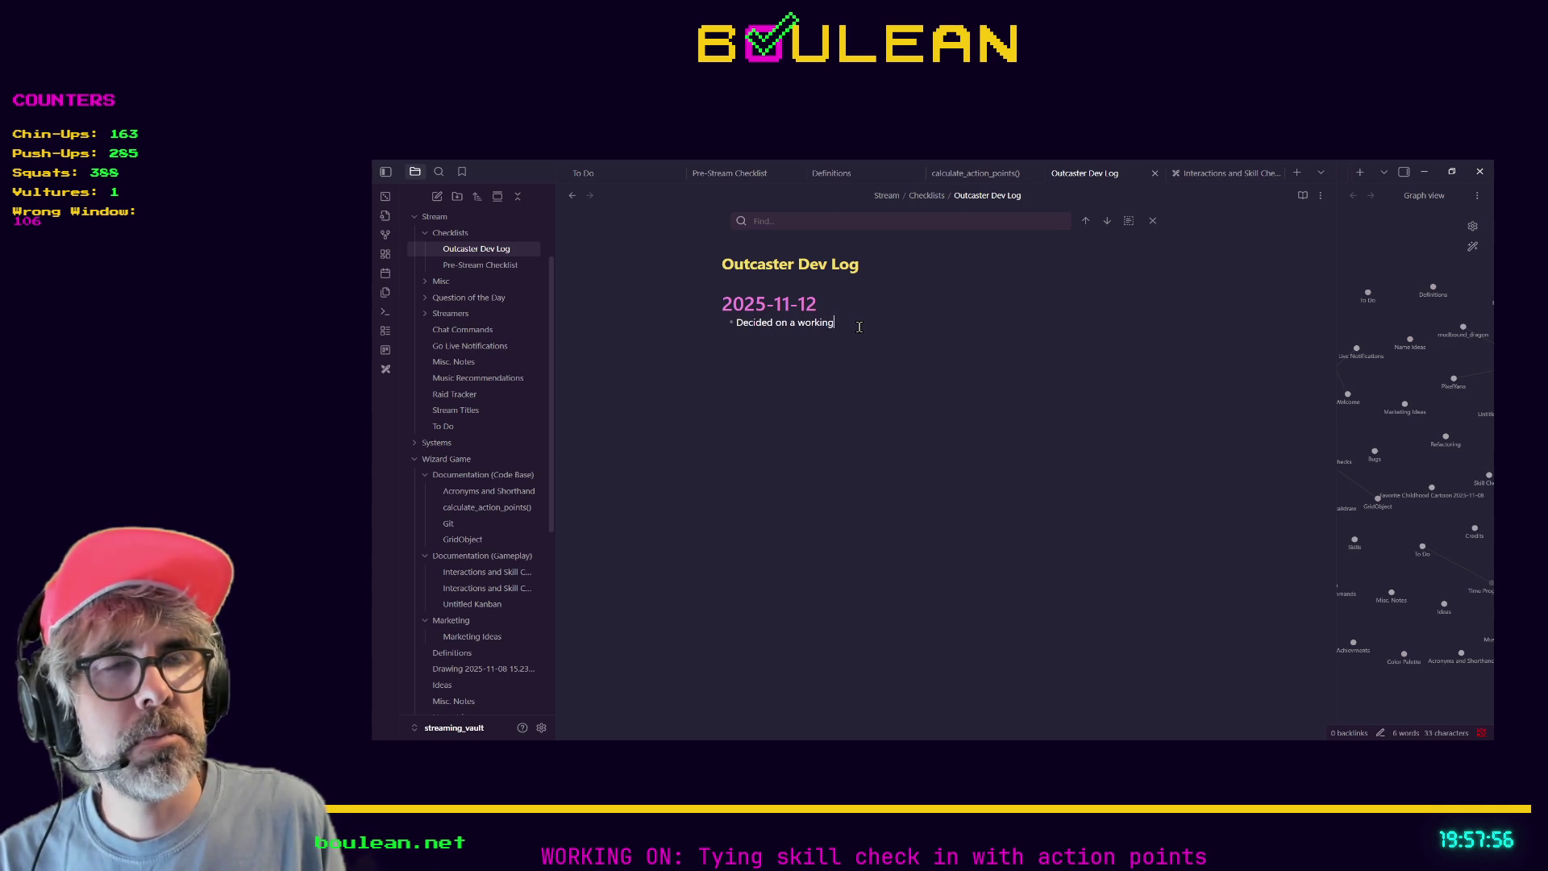
pyautogui.write(' title for the ')
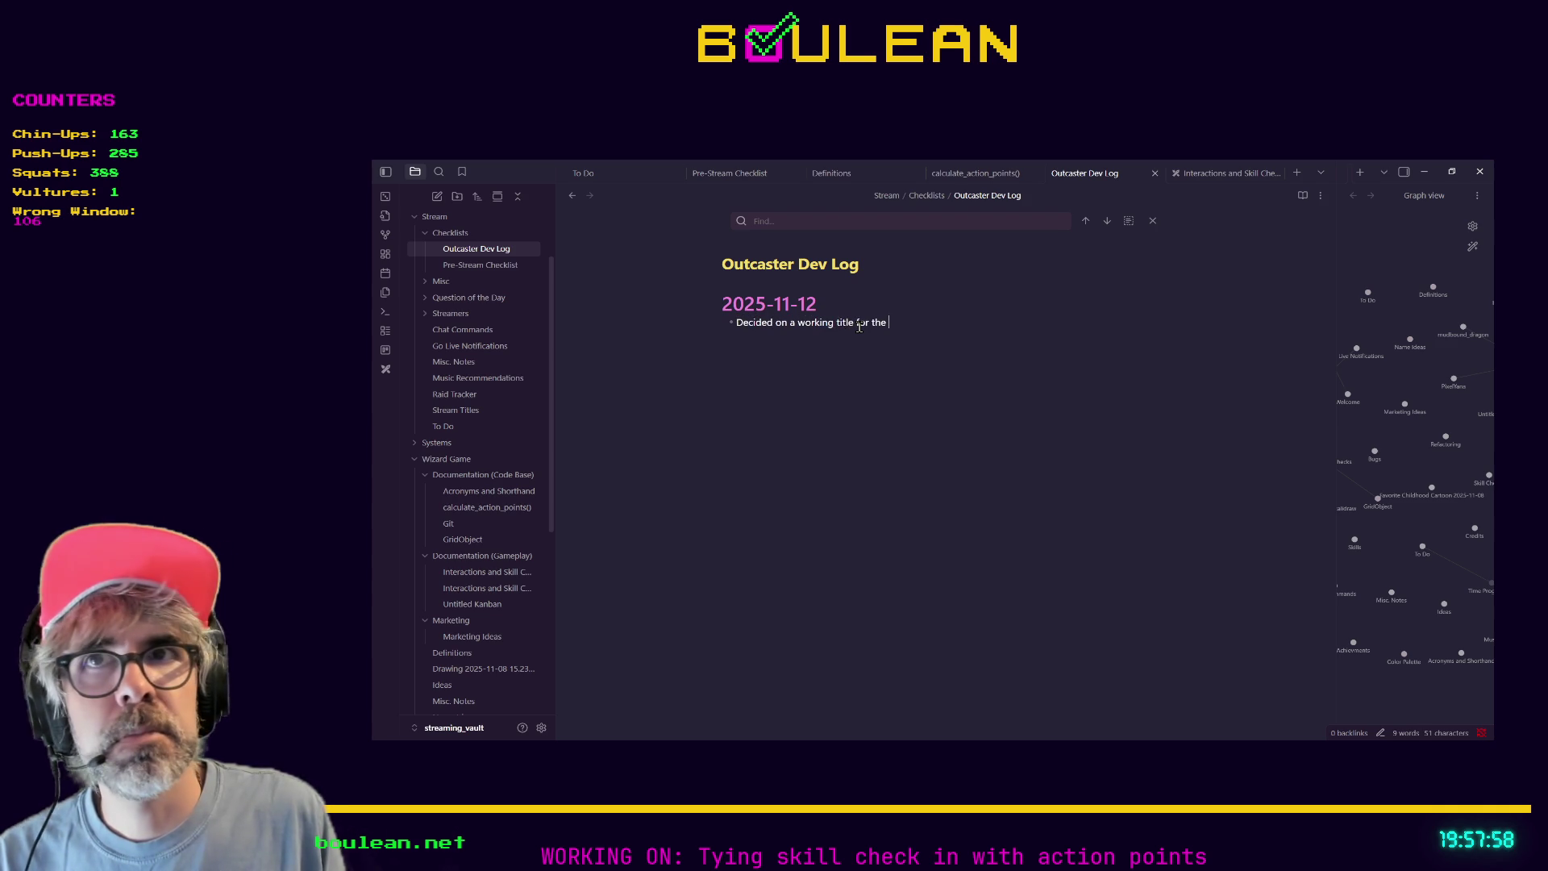
pyautogui.write('game: Outcaster')
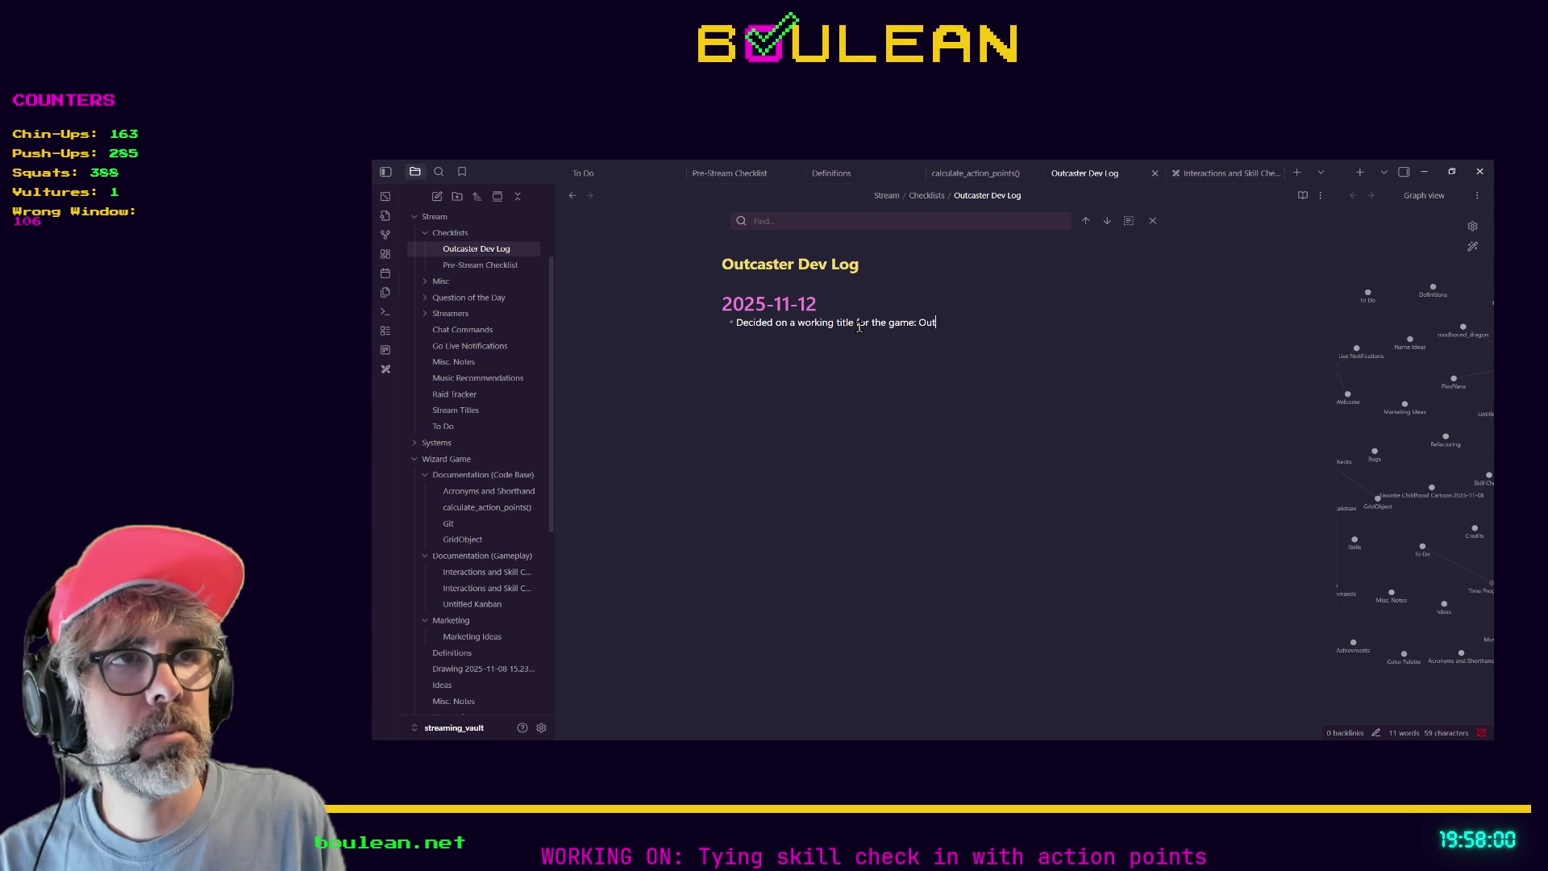
pyautogui.press('Return')
pyautogui.write('S')
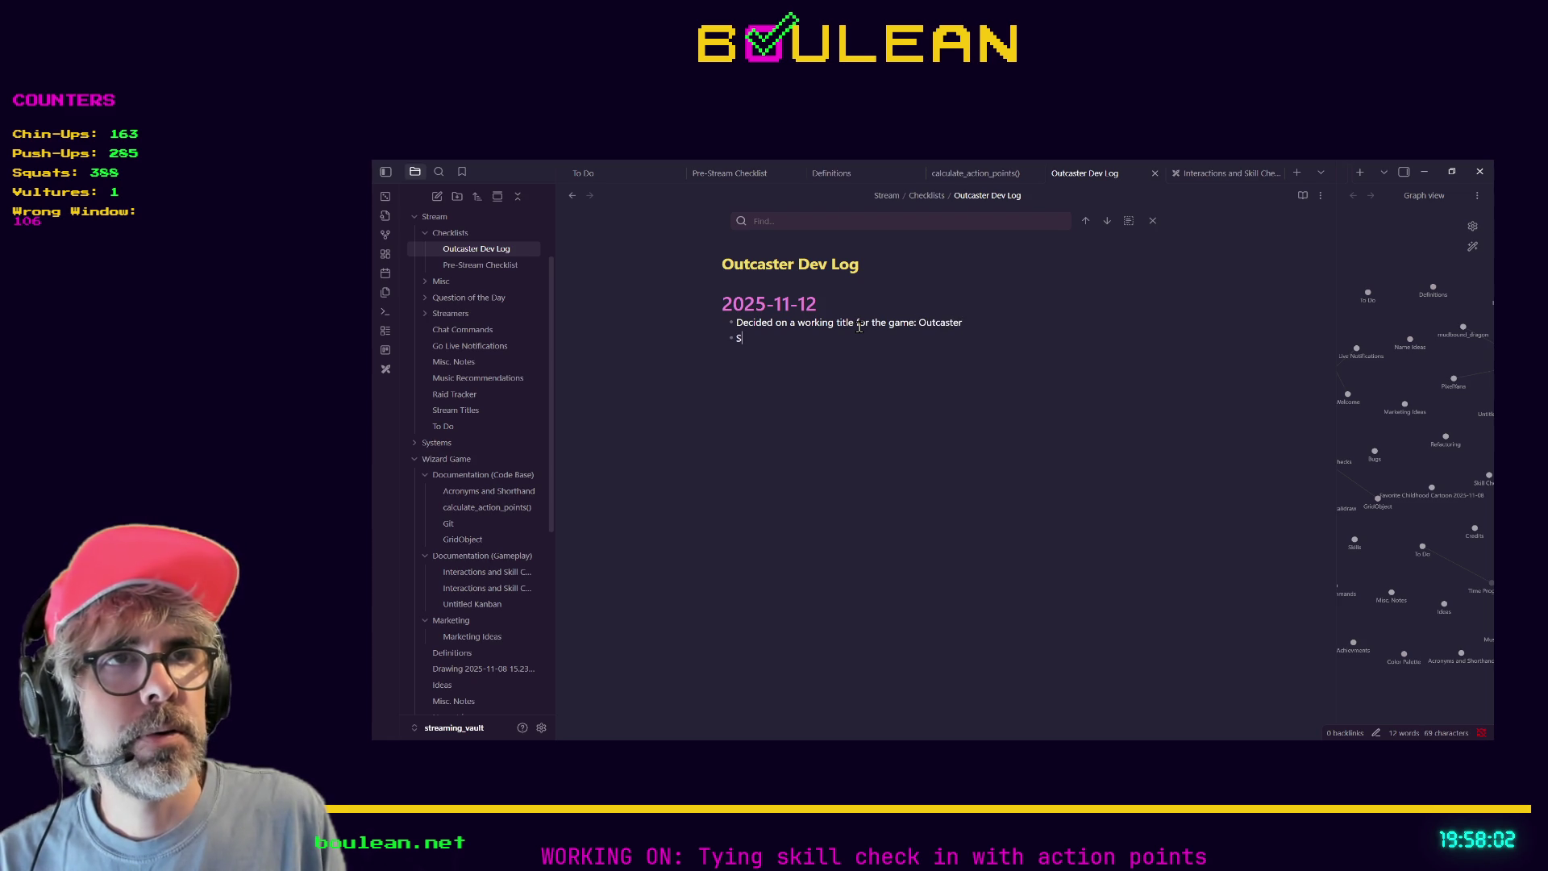
pyautogui.write('etup remote repository')
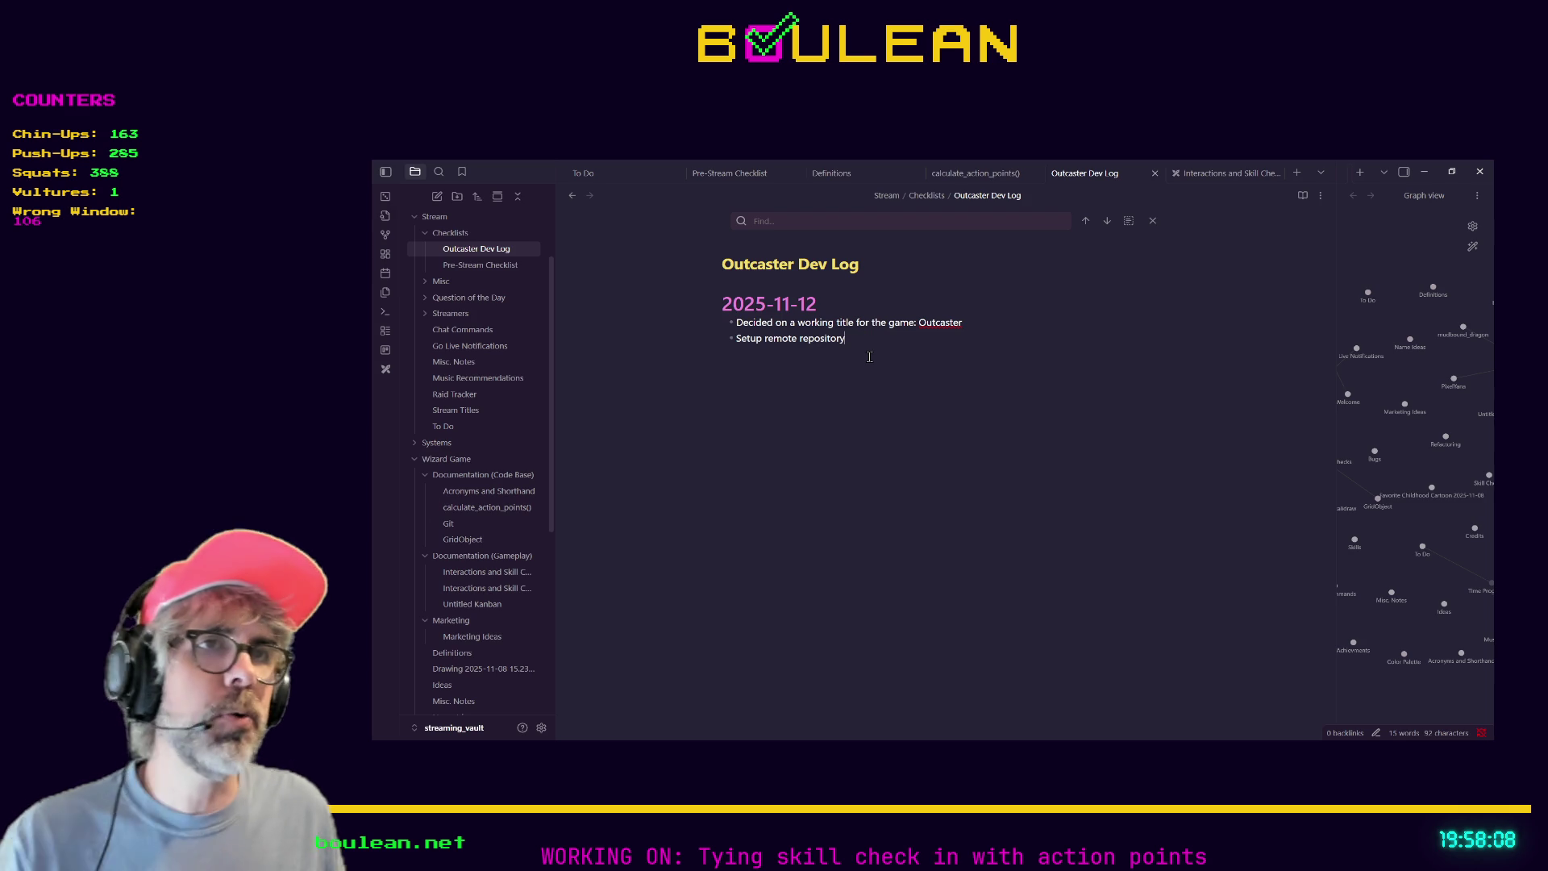
# Switch to the calculate_action_points() note and place the caret in the Example 1 formula.
pyautogui.click(975, 173)
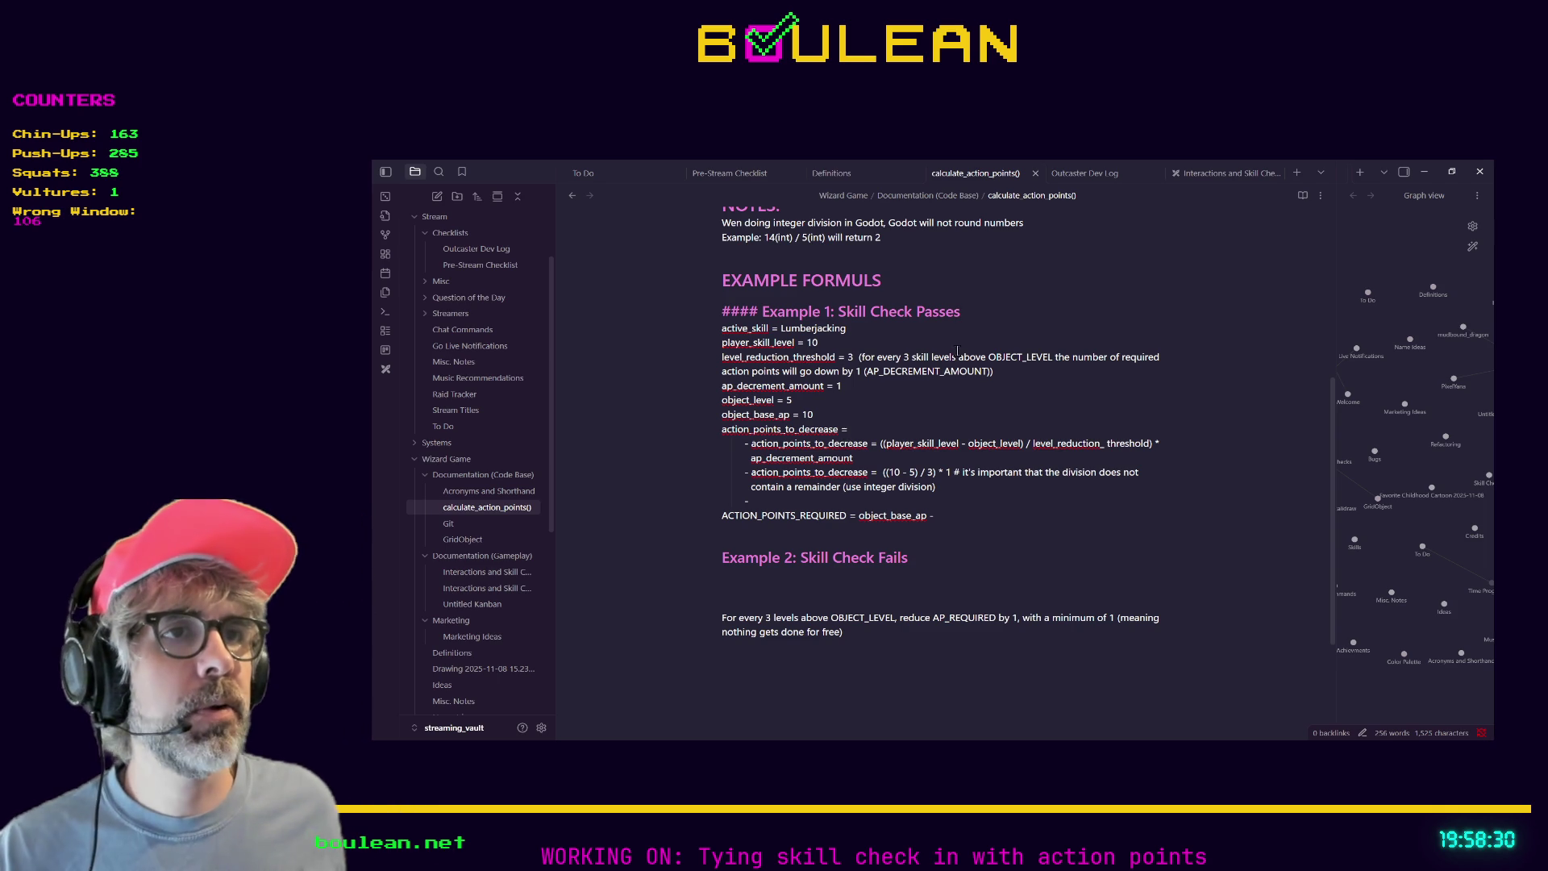
pyautogui.click(1159, 358)
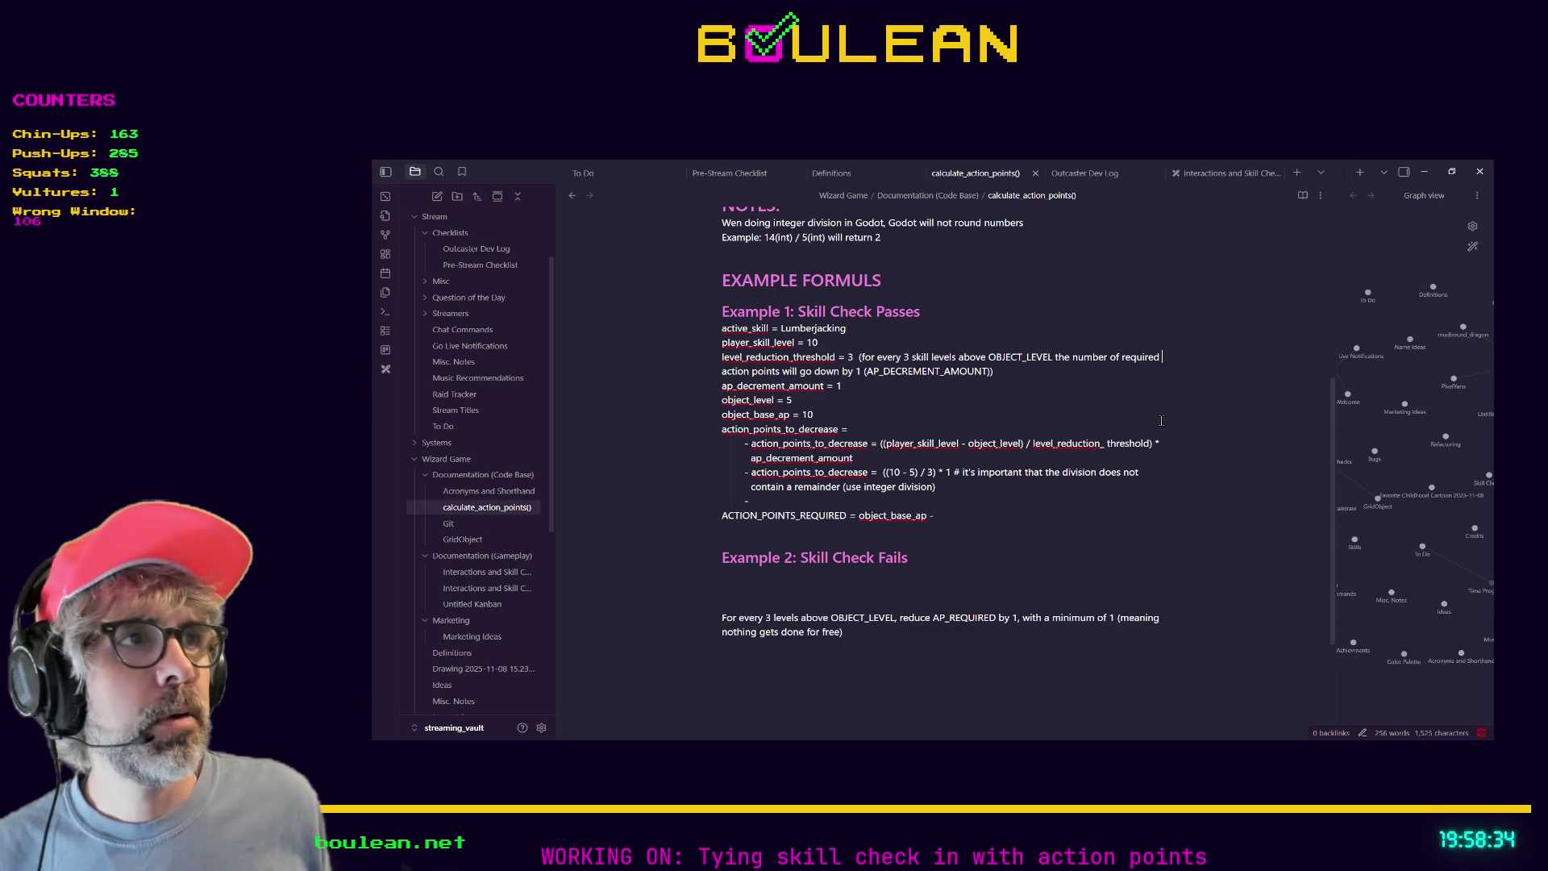
pyautogui.hotkey('shift', 'Right')
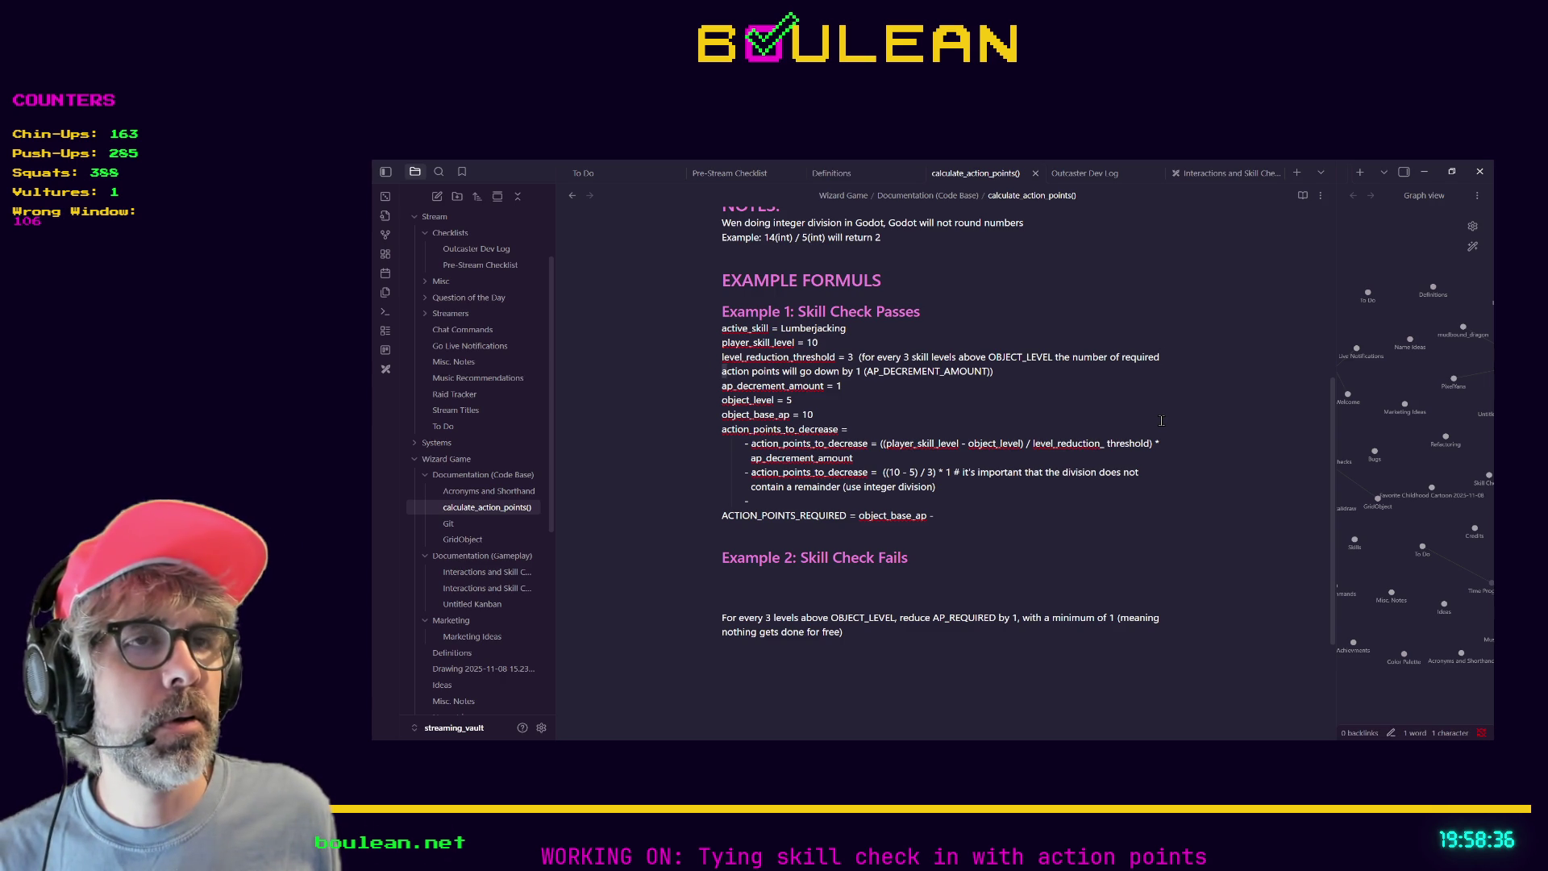
pyautogui.hotkey('shift', 'Right')
pyautogui.hotkey('shift', 'Right')
pyautogui.hotkey('shift', 'Right')
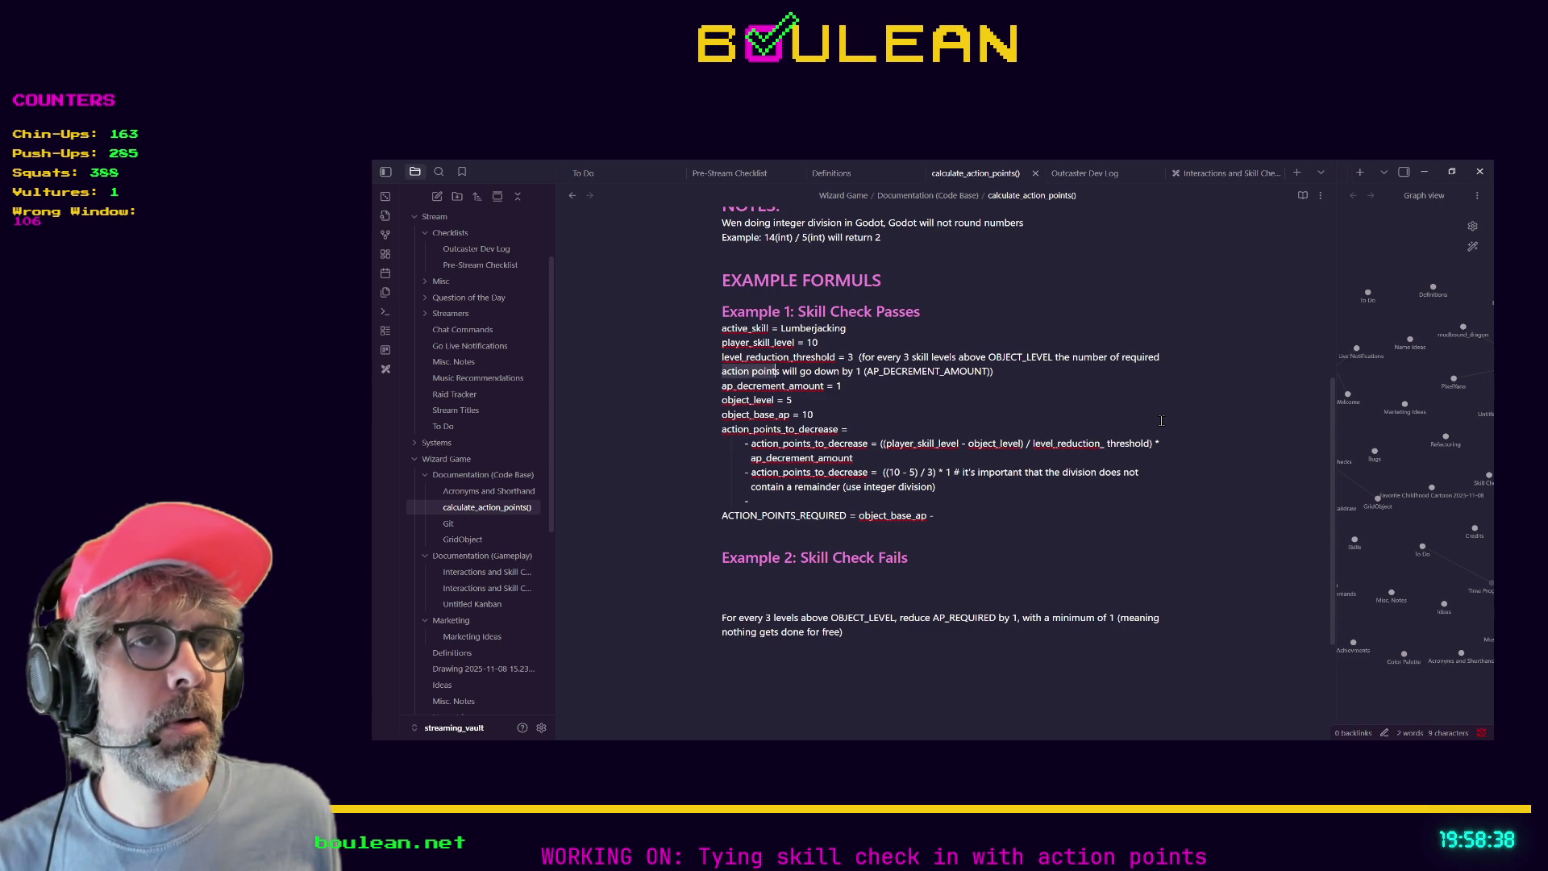
pyautogui.press('Right')
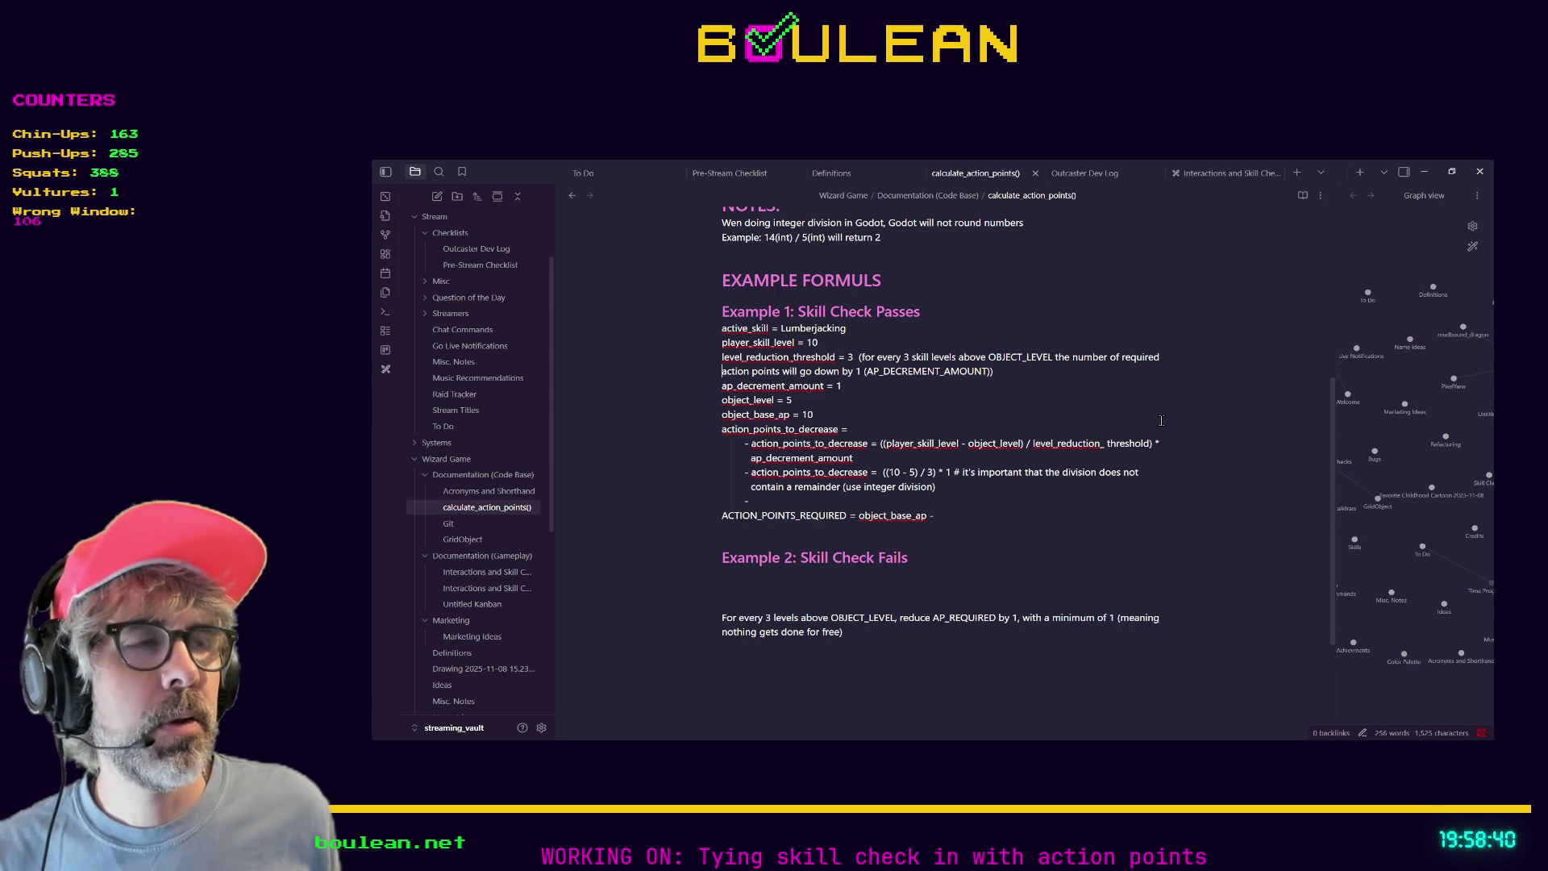
# Remove the space after 'required' and select the following action points line.
pyautogui.press('Up')
pyautogui.press('Up')
pyautogui.press('End')
pyautogui.press('Down')
pyautogui.press('End')
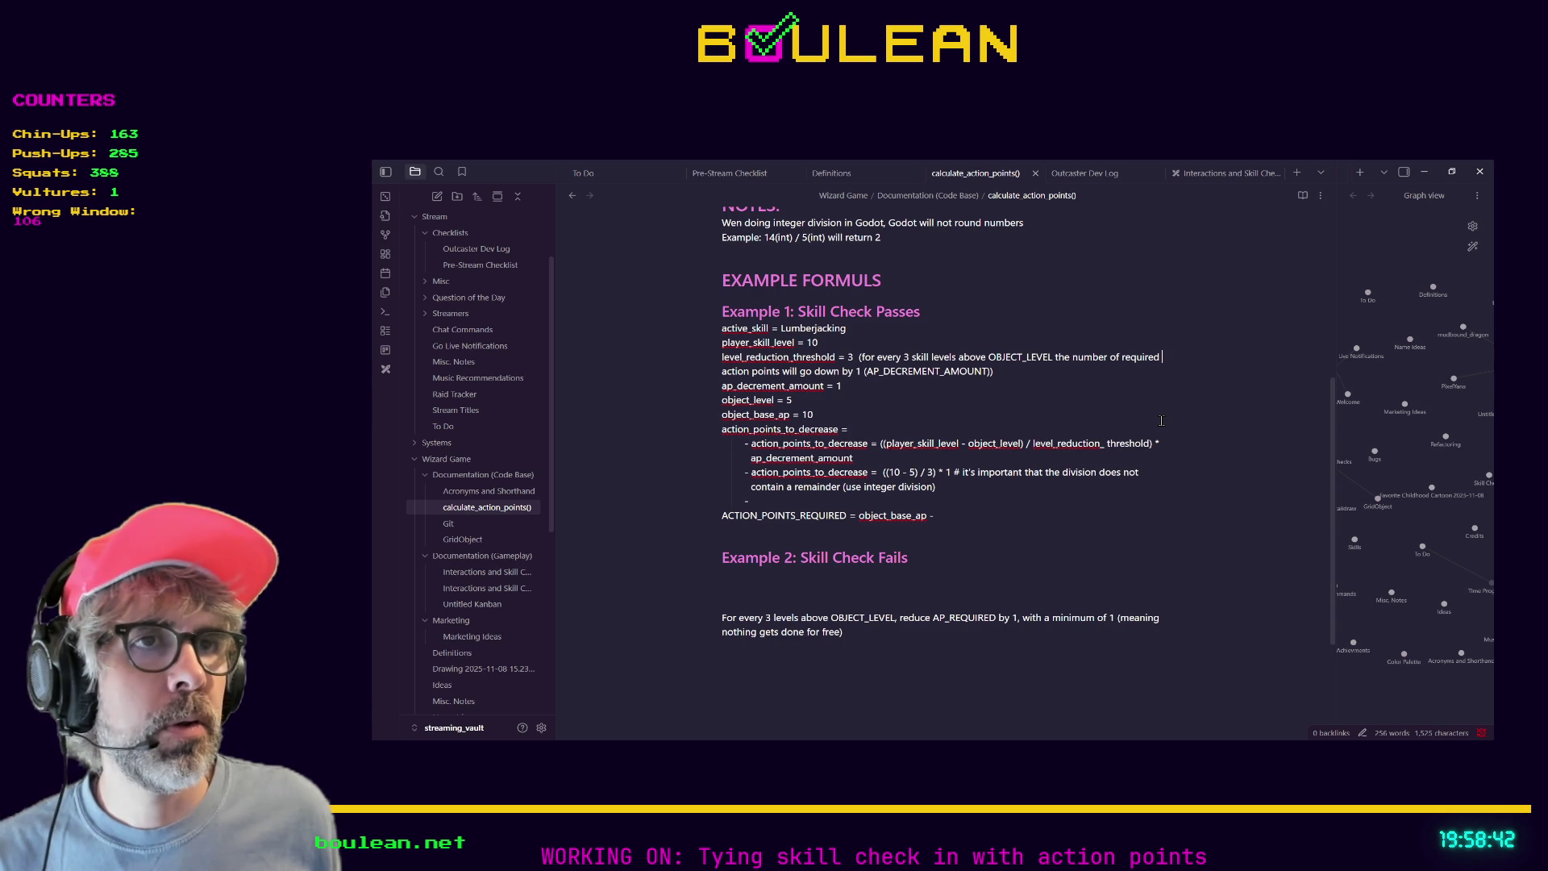
pyautogui.press('Delete')
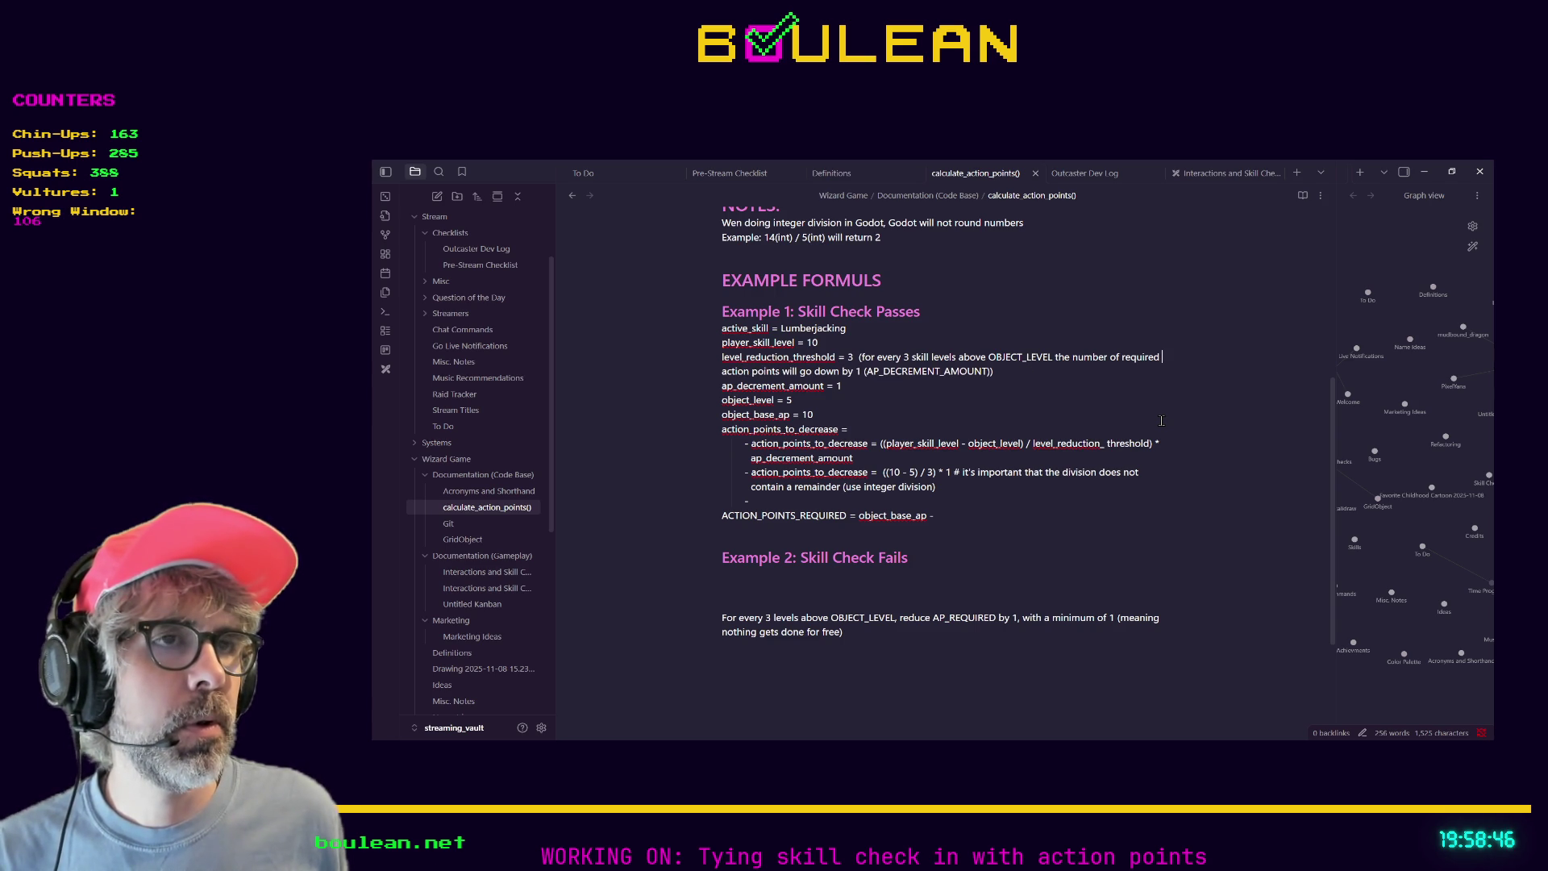
pyautogui.hotkey('shift', 'Right')
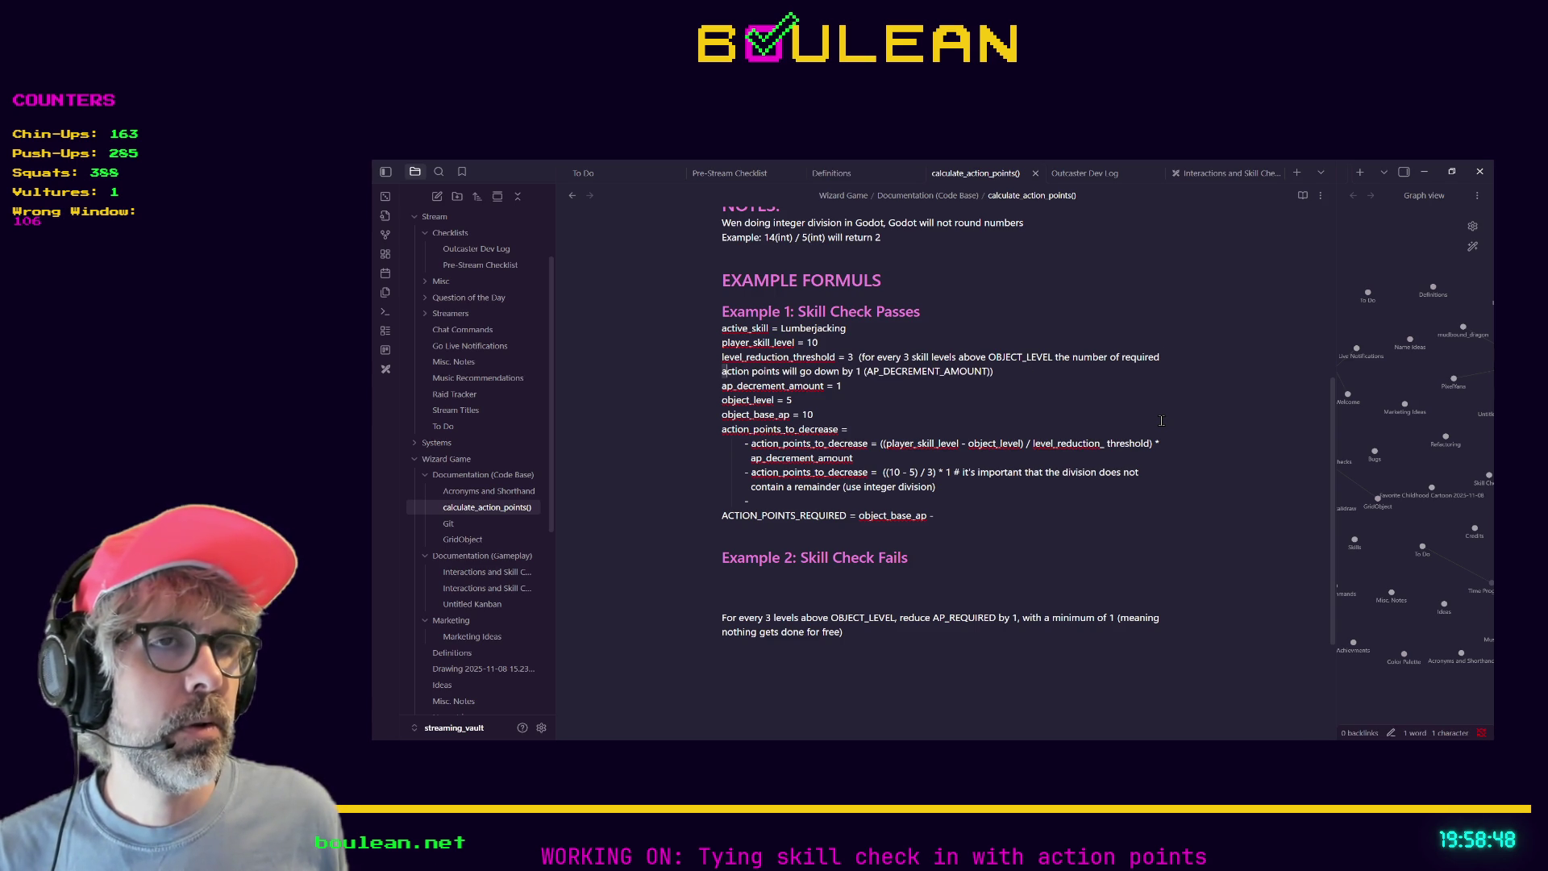
pyautogui.hotkey('shift', 'Down')
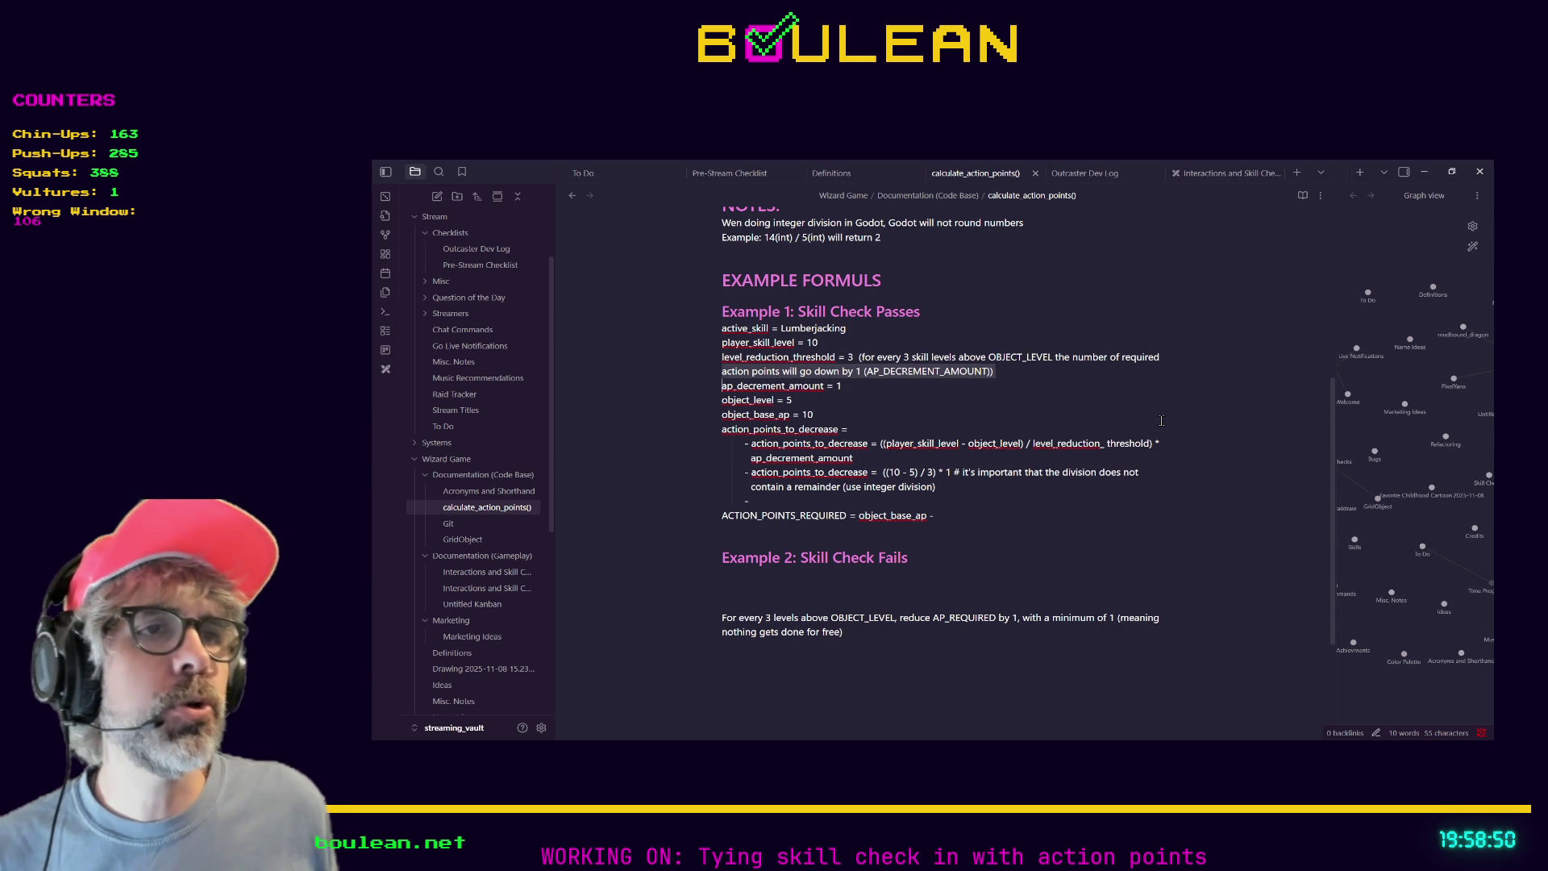
# Deselect the action points line and resume at the end of the ACTION_POINTS_REQUIRED line.
pyautogui.hotkey('shift', 'Up')
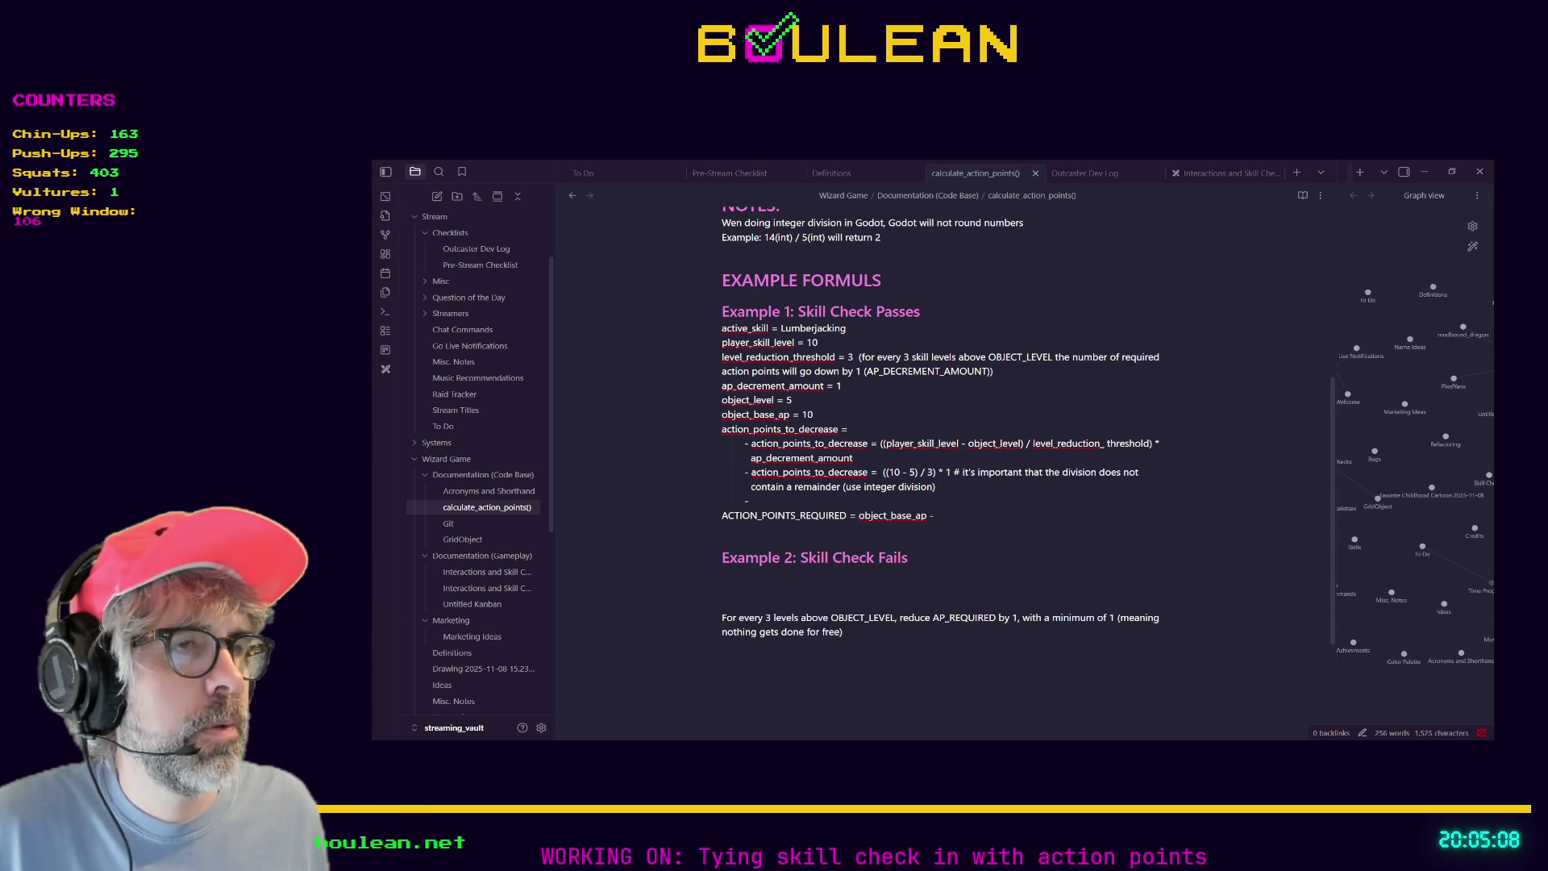
pyautogui.click(1063, 522)
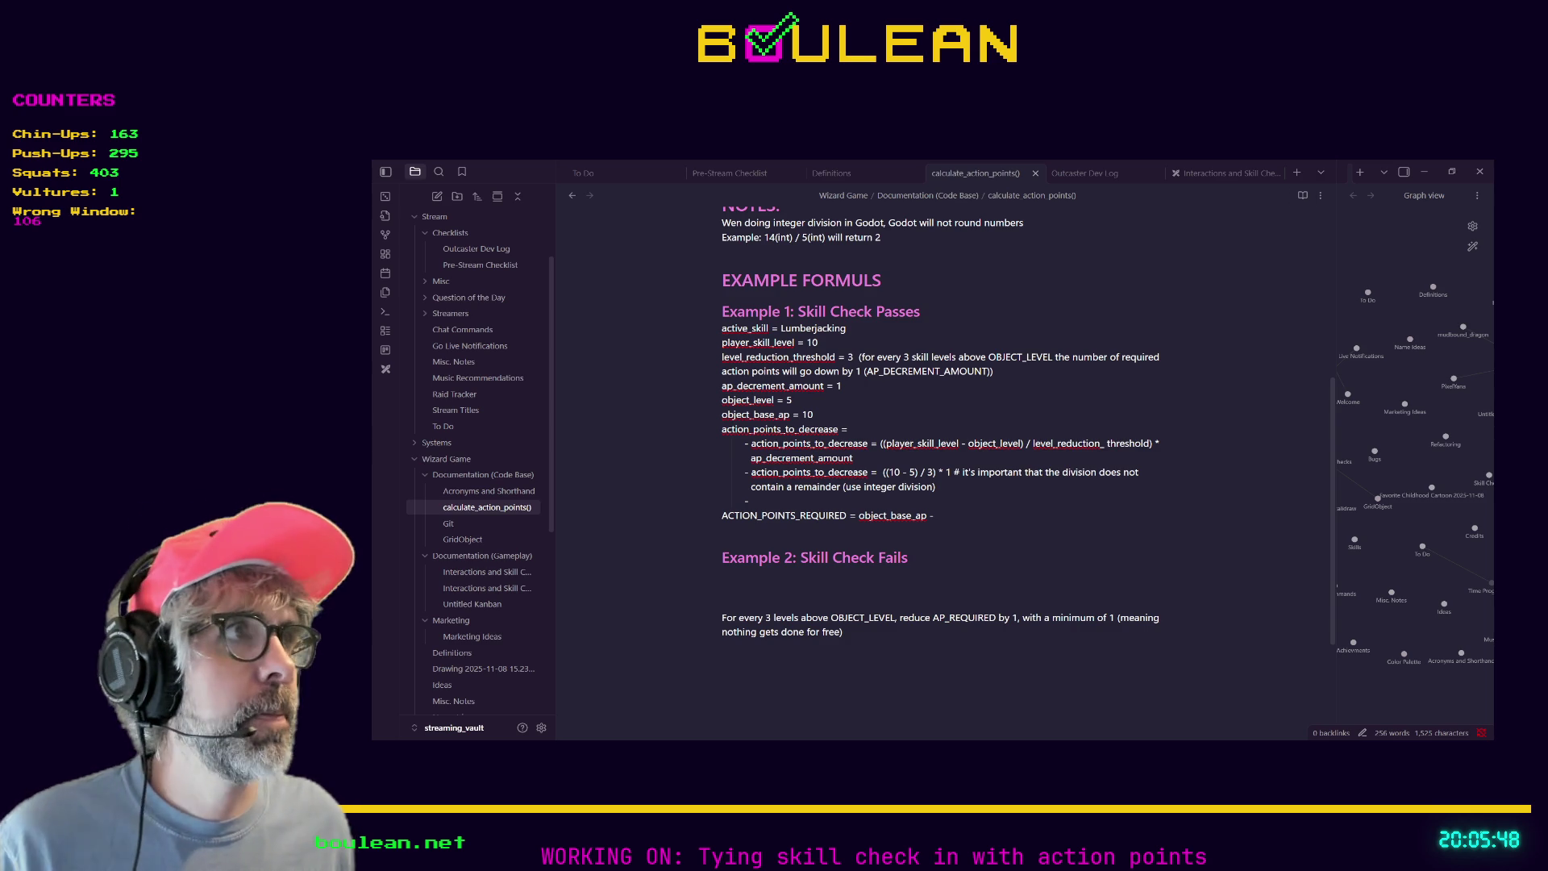
# Run the Godot game, move the wizard two tiles and interact to test action points.
pyautogui.click(1424, 171)
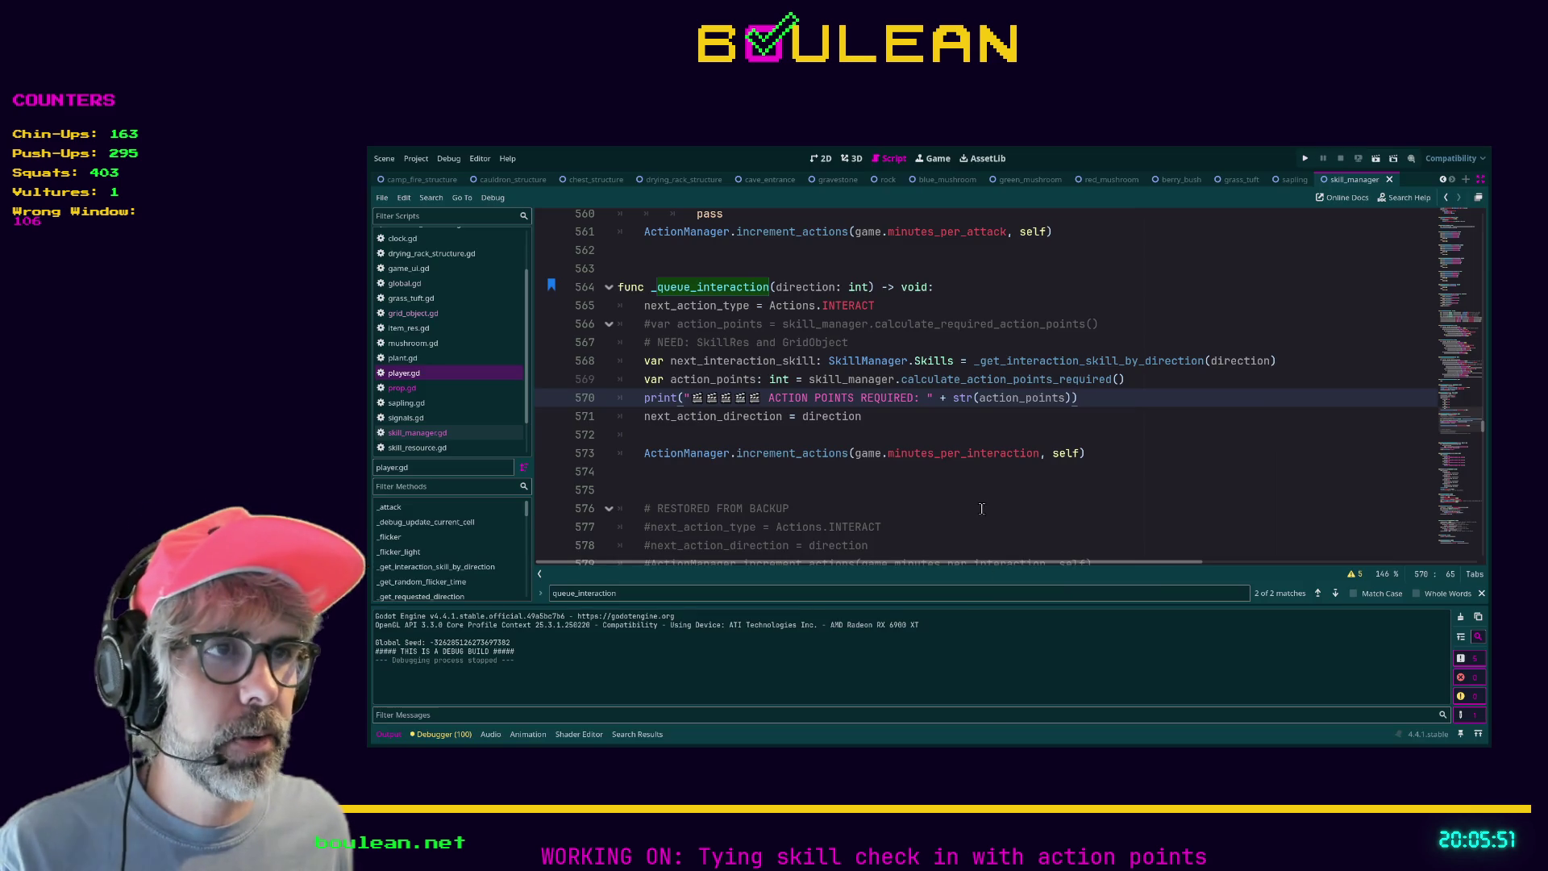
pyautogui.click(979, 501)
pyautogui.press('F5')
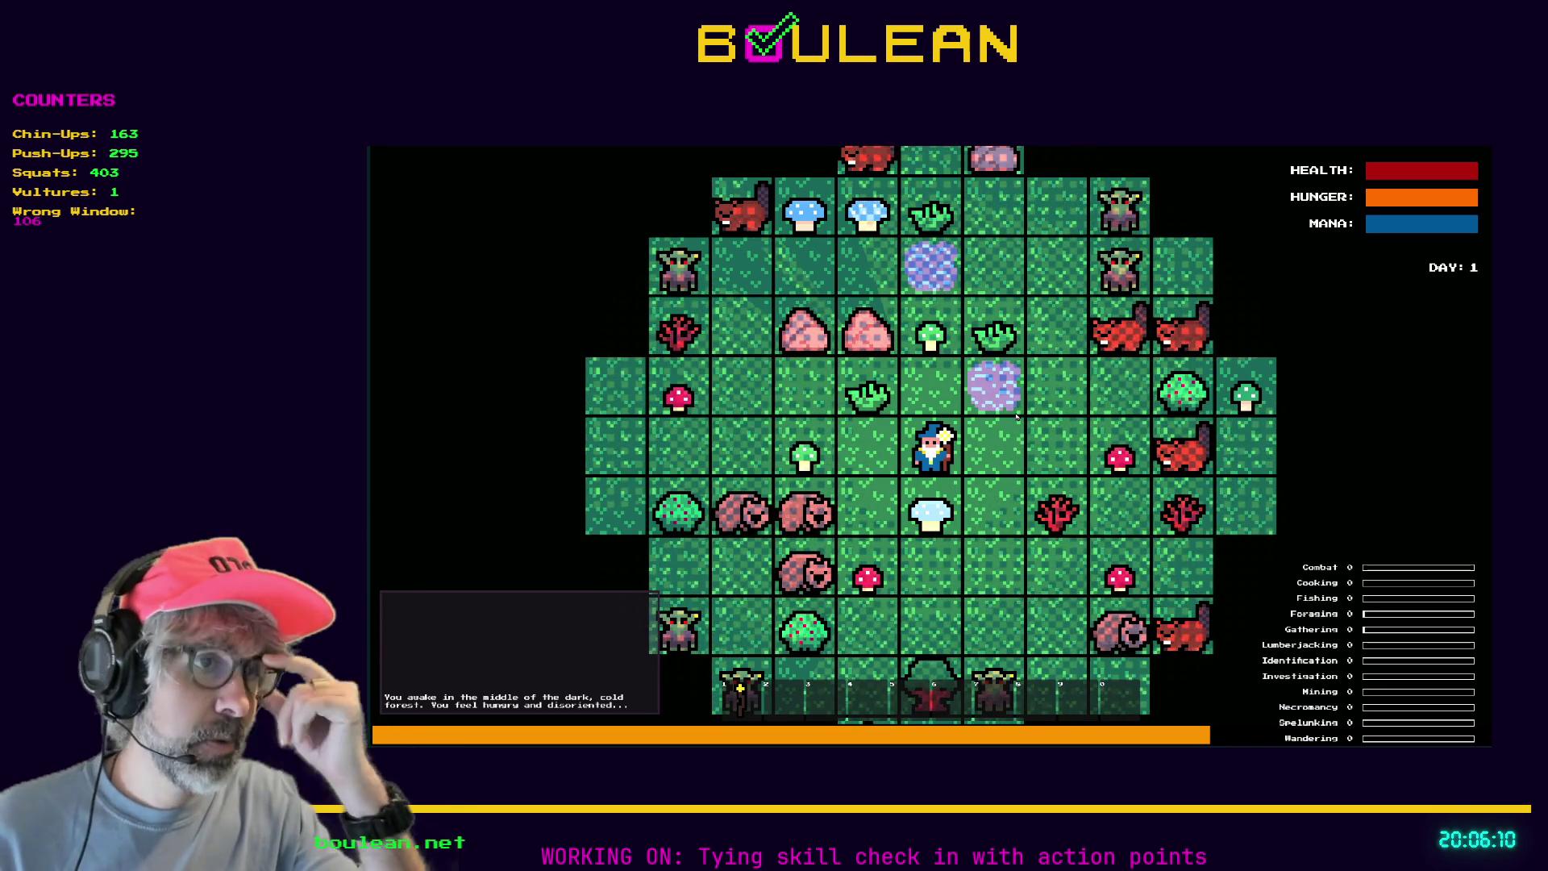
pyautogui.press('Down')
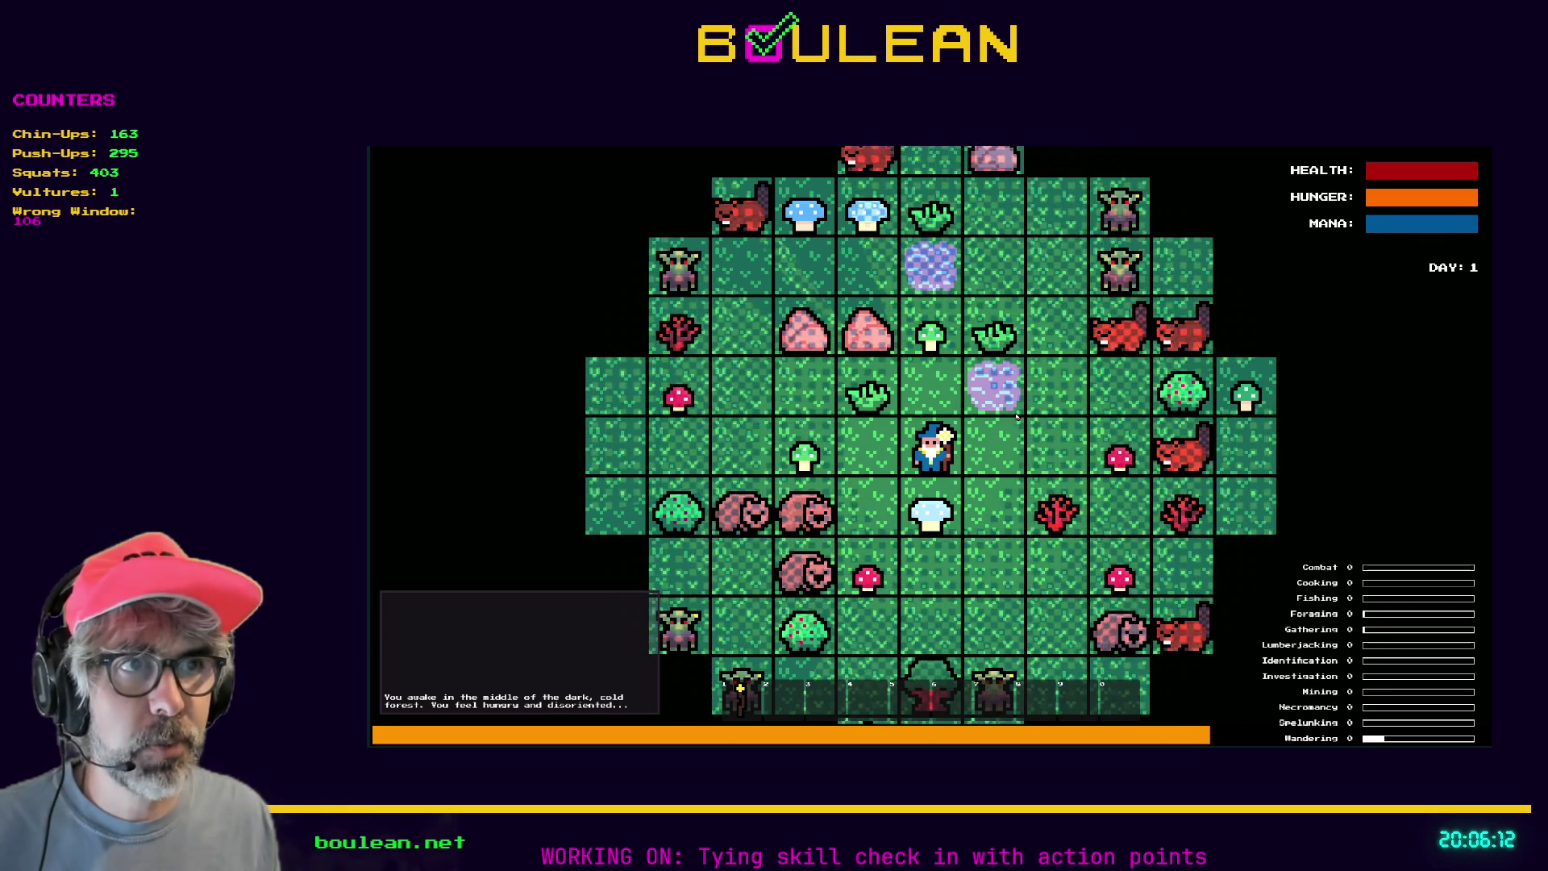
pyautogui.press('Right')
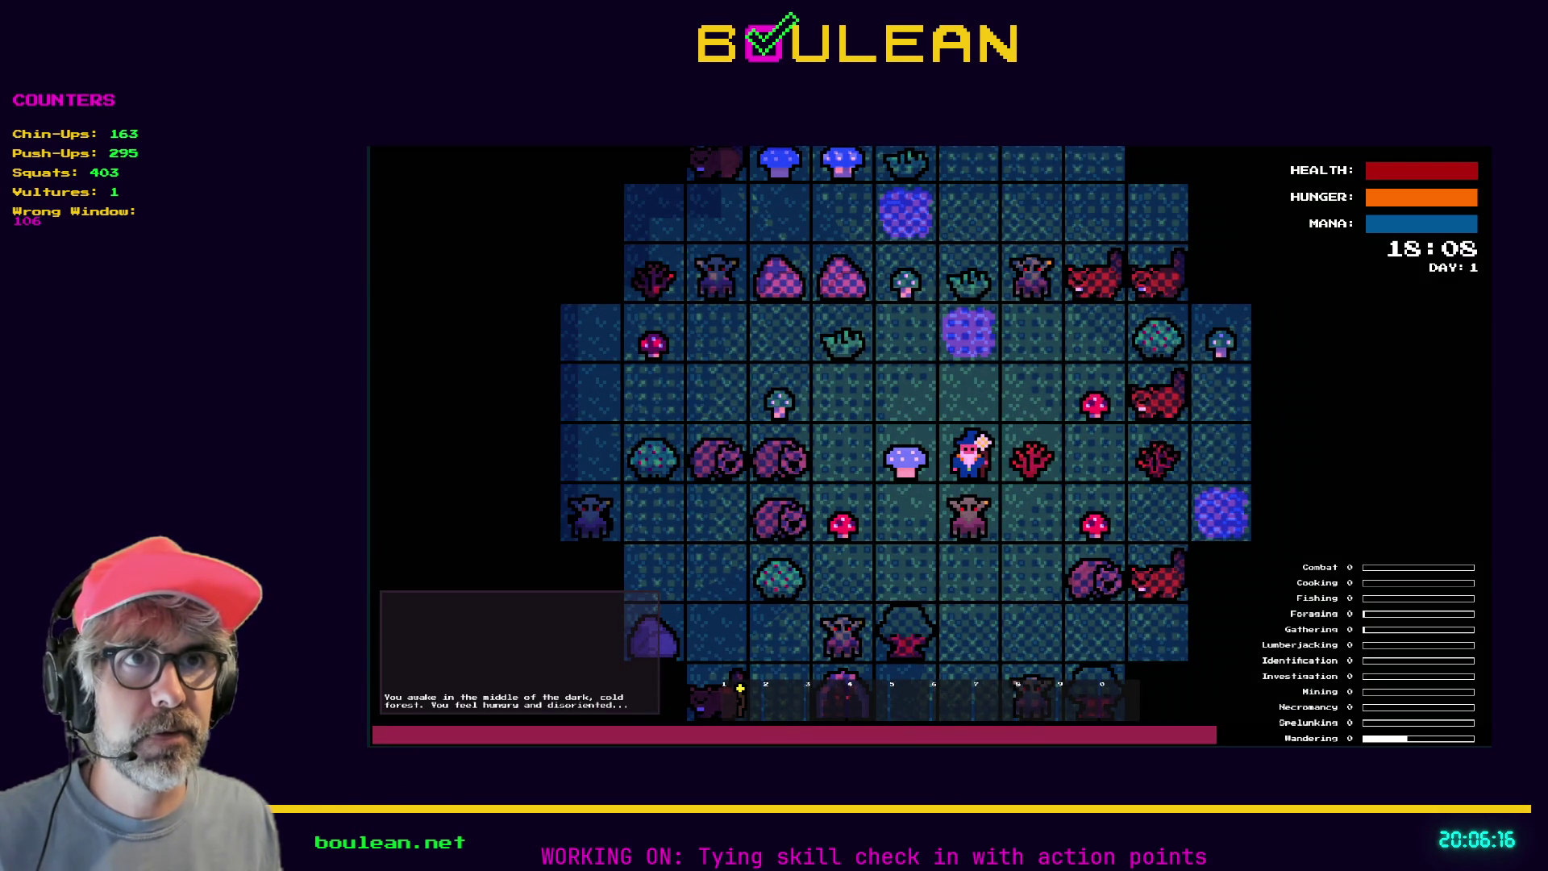
pyautogui.press('space')
# Stop the errored debug run, relaunch the game and move the wizard down.
pyautogui.press('F8')
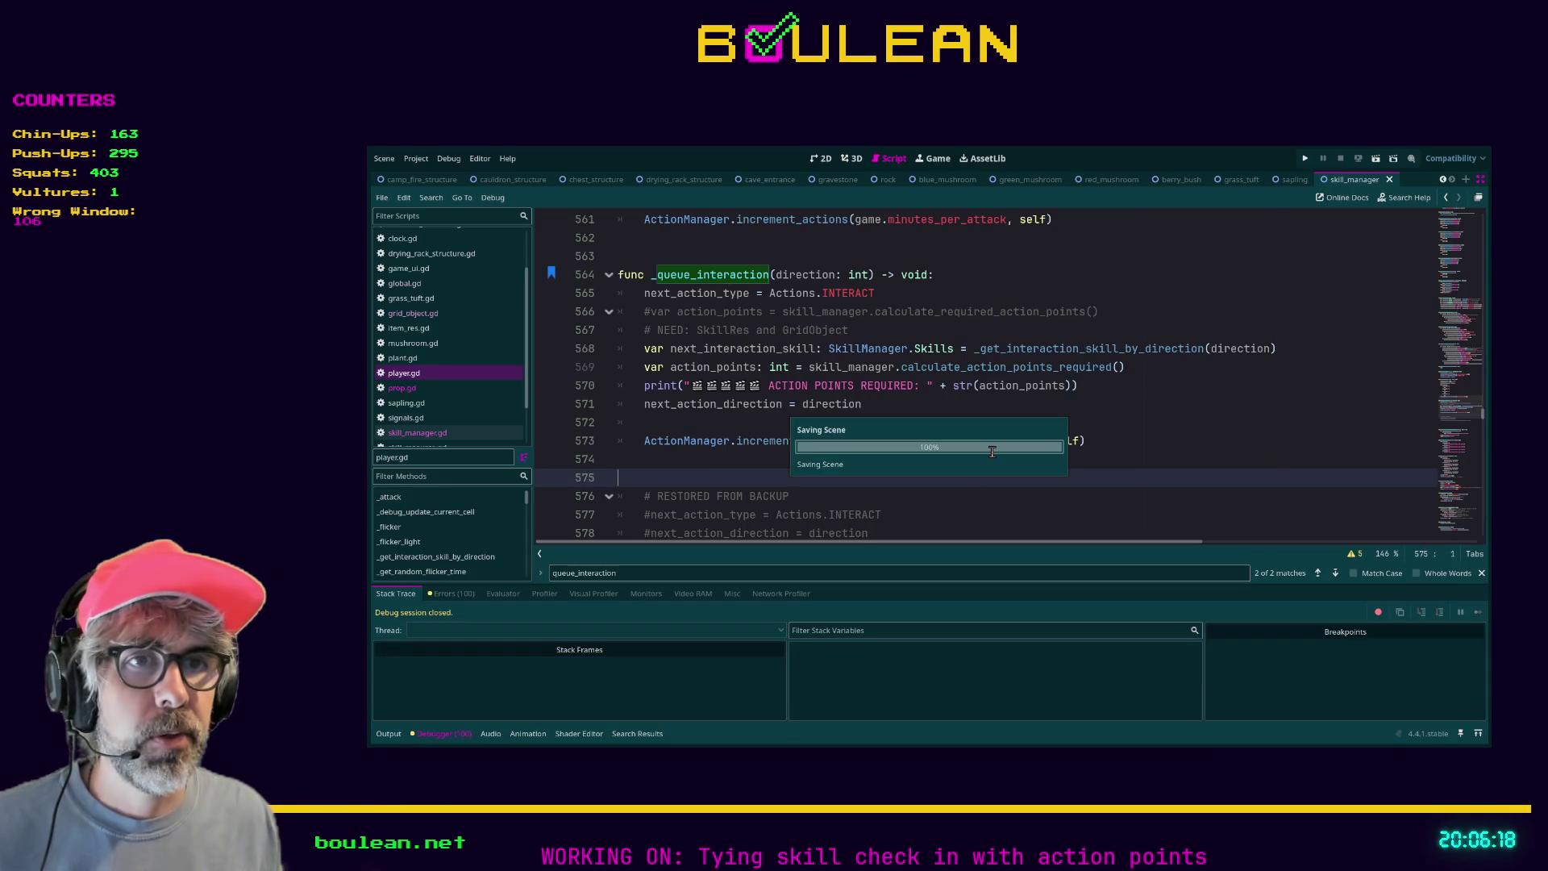
pyautogui.press('F5')
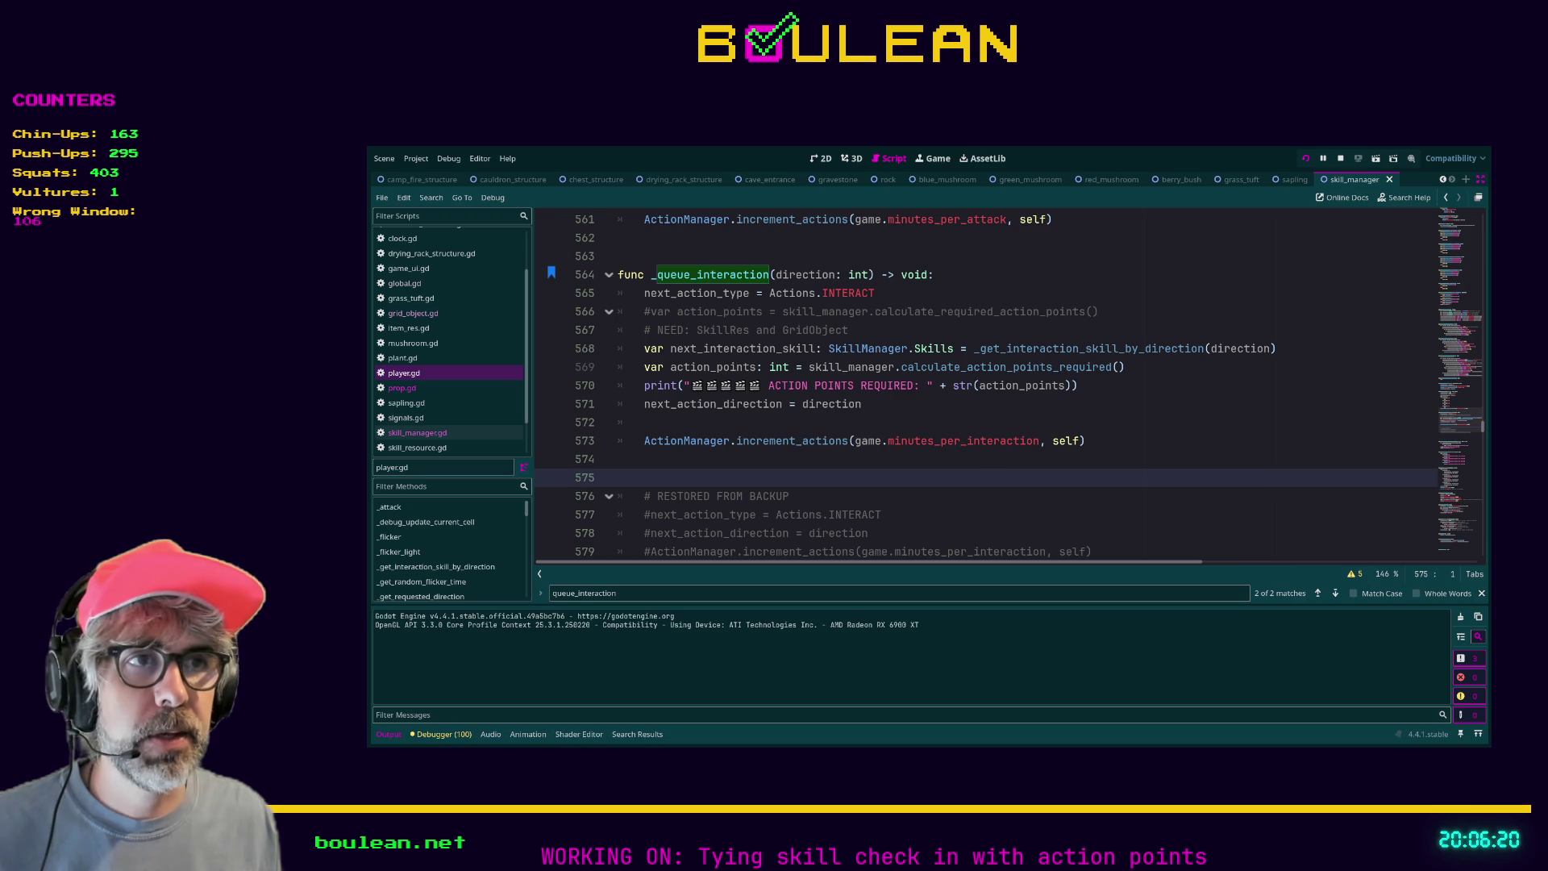
pyautogui.press('Down')
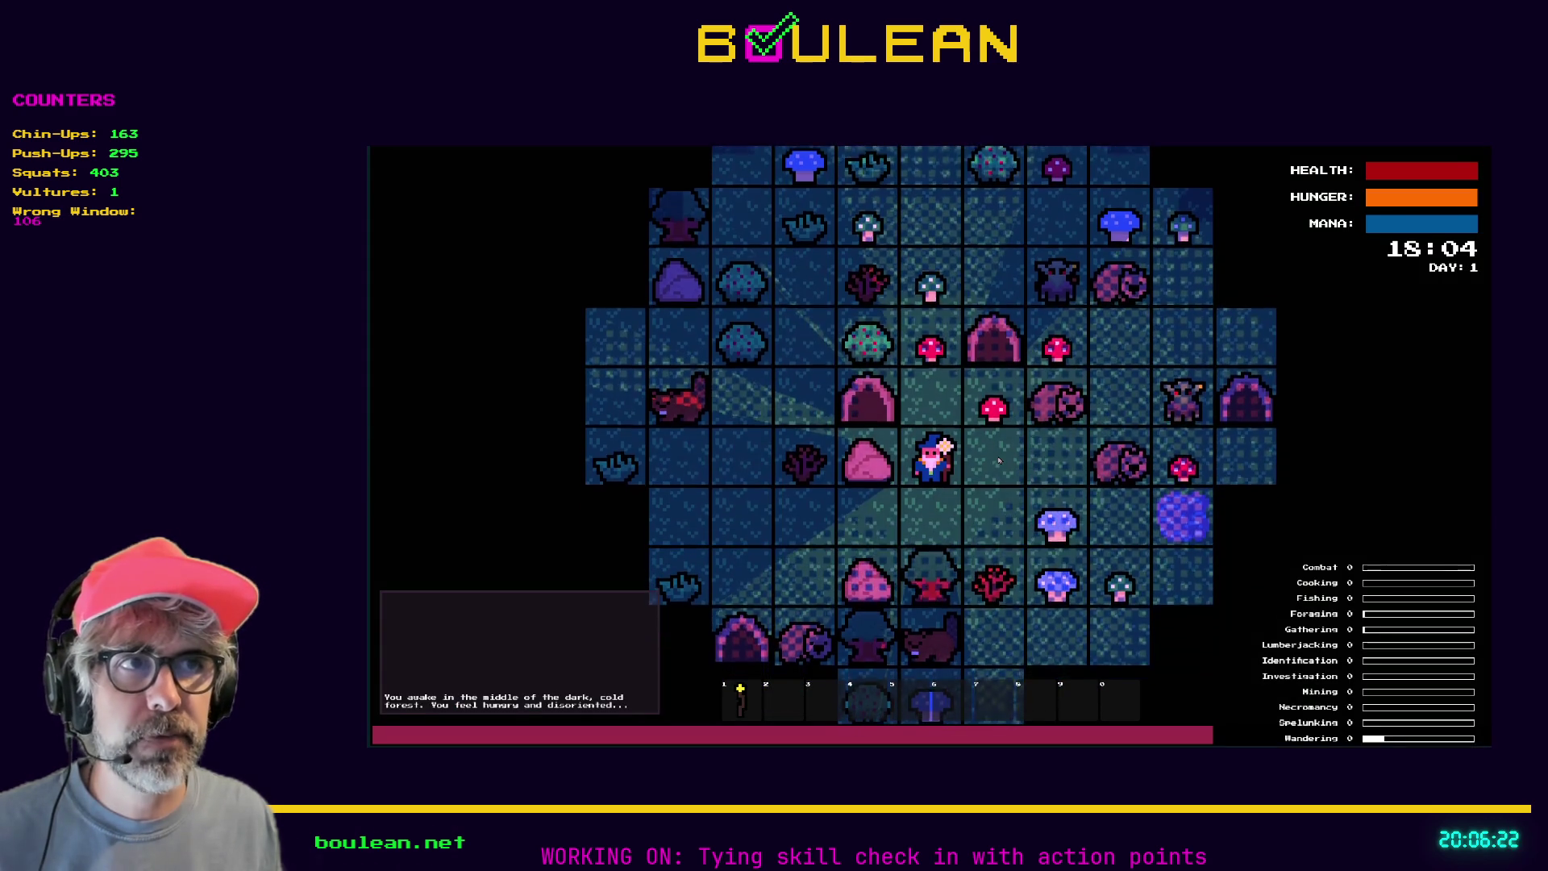